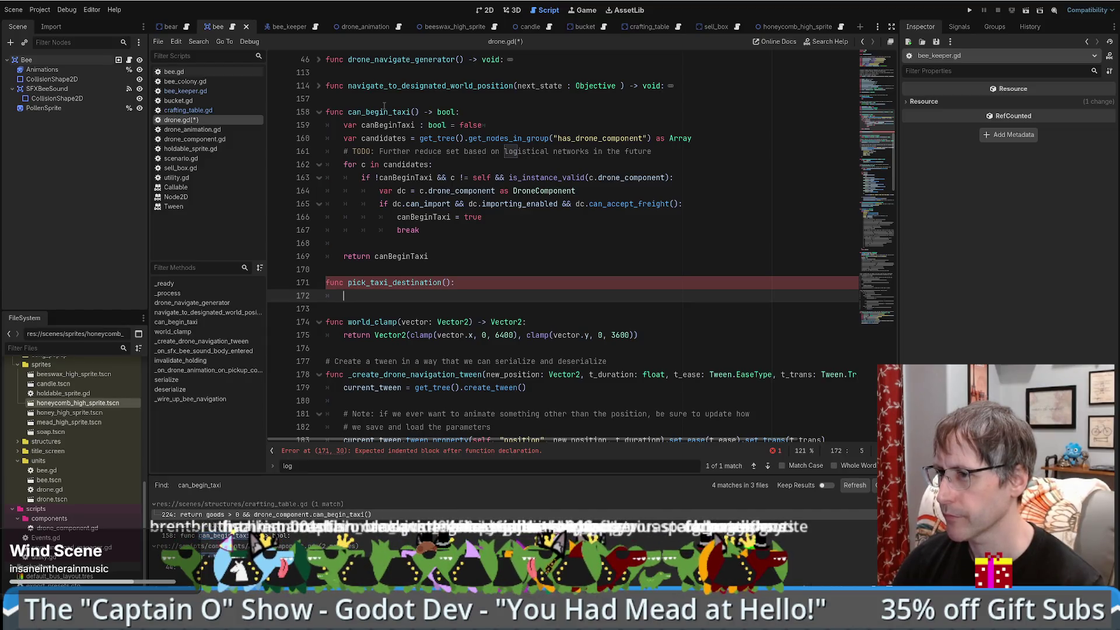
Step: Rename pick_taxi_destination to try_pick_taxi_destination and give it a -> bool return type
key(Up)
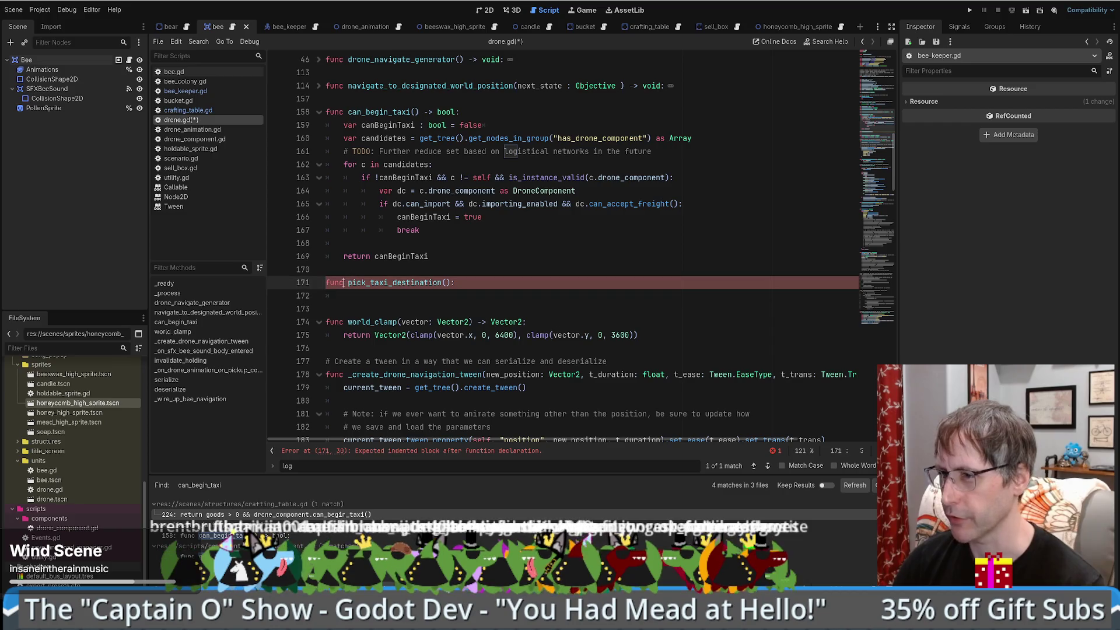
text(try_)
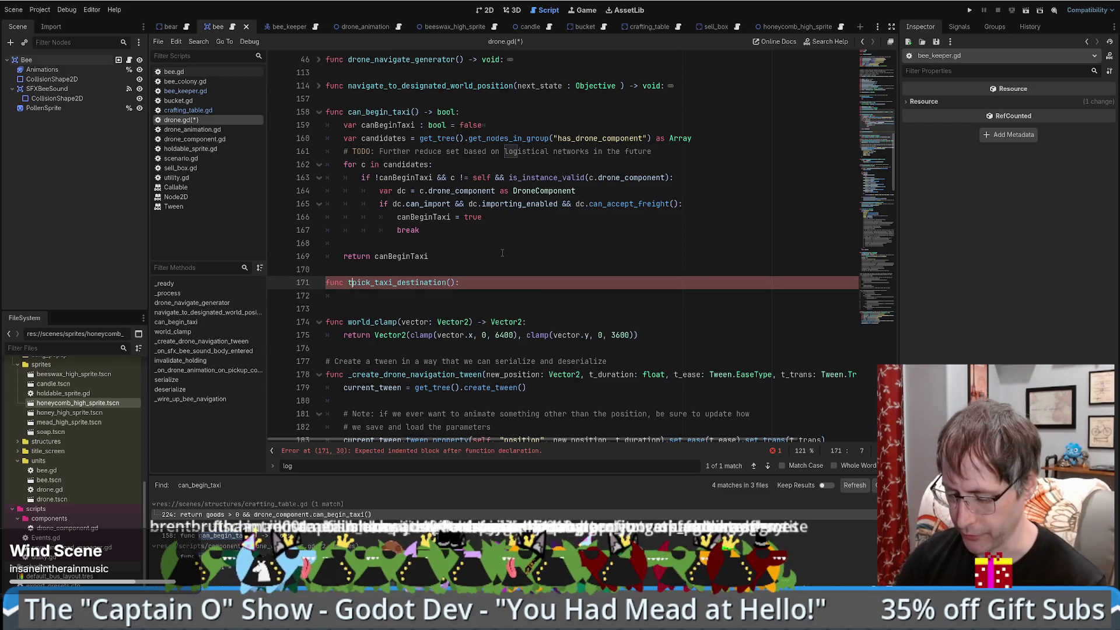
key(End)
key(Left)
key(Left)
key(Right)
text(-. bo)
key(BackSpace)
key(BackSpace)
key(BackSpace)
text(> bool)
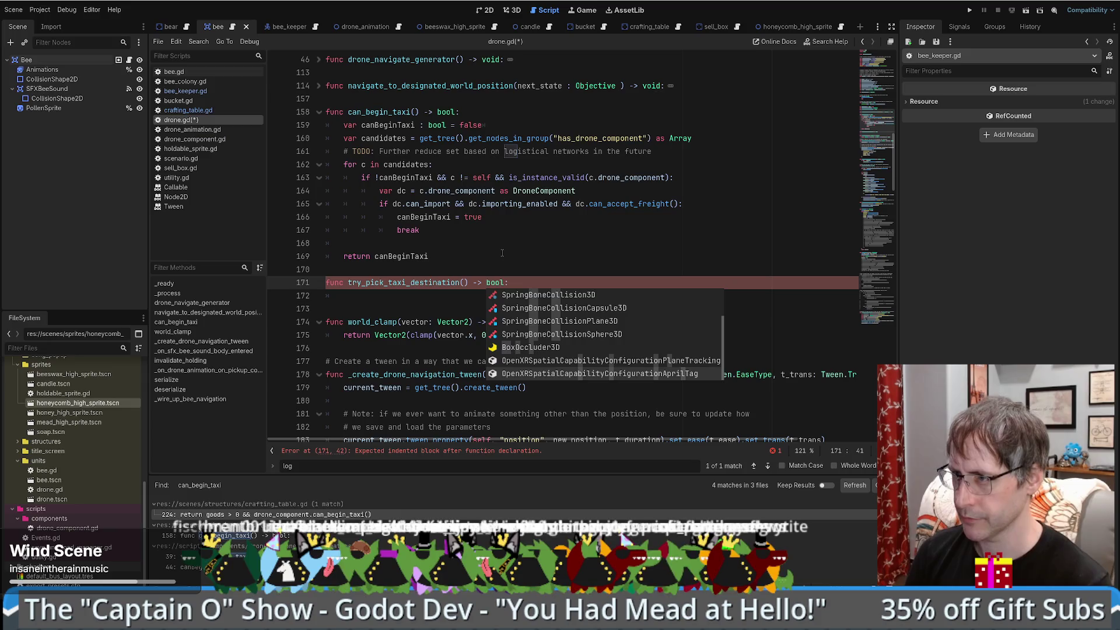
Step: Paste a copy of can_begin_taxi's candidates loop into the new function's body
click(459, 293)
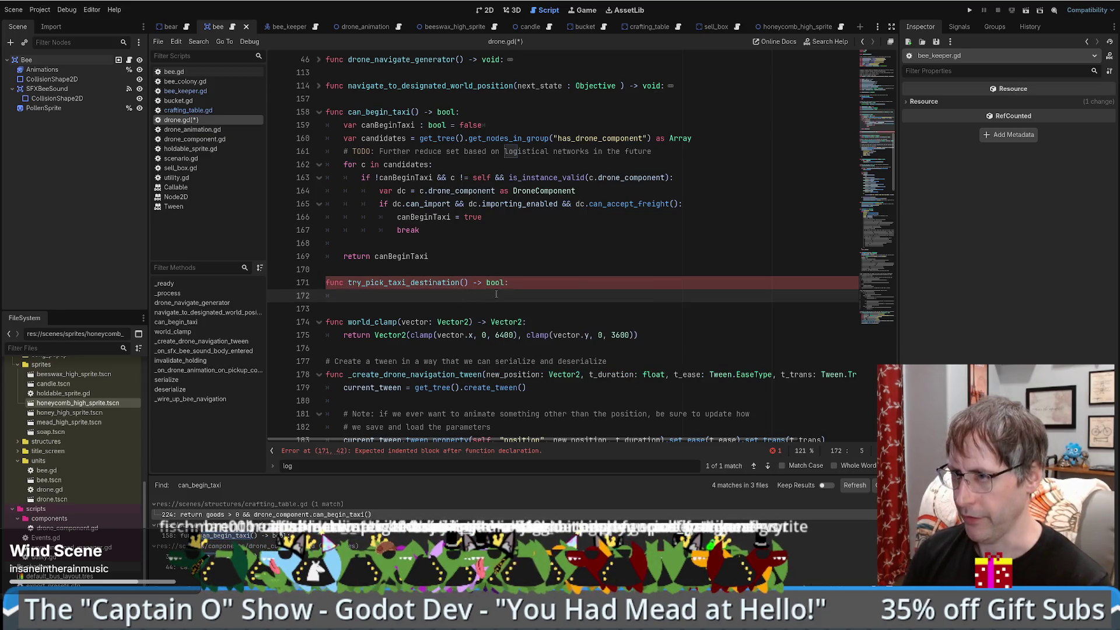
mouse_move(343, 138)
mouse_down()
mouse_move(444, 219)
mouse_move(420, 230)
mouse_up()
key(ctrl+c)
click(389, 295)
key(ctrl+v)
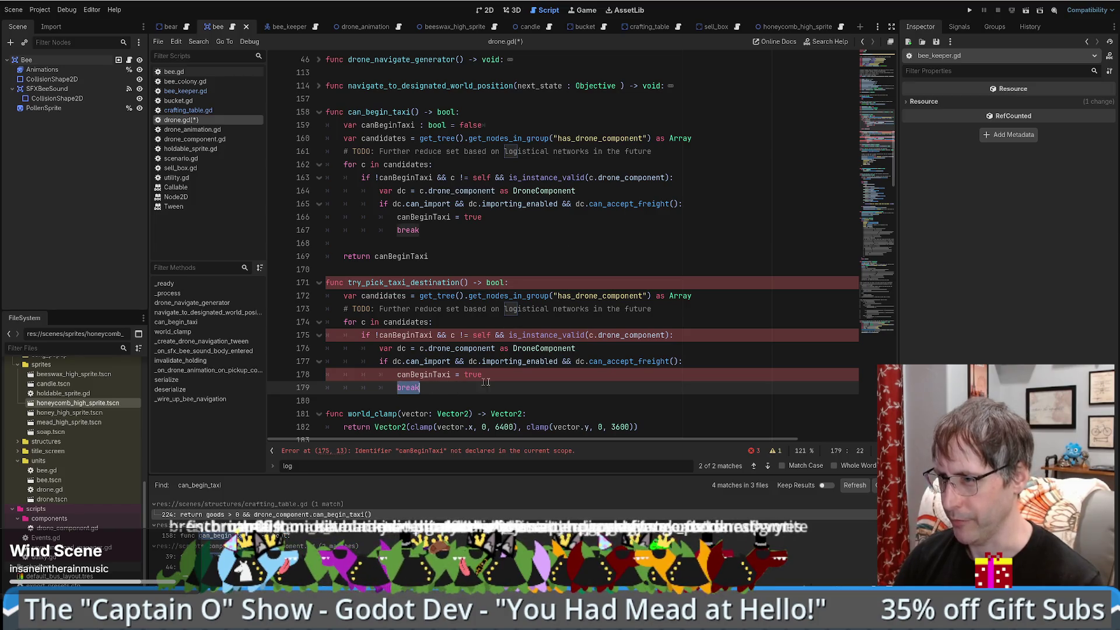
double_click(405, 335)
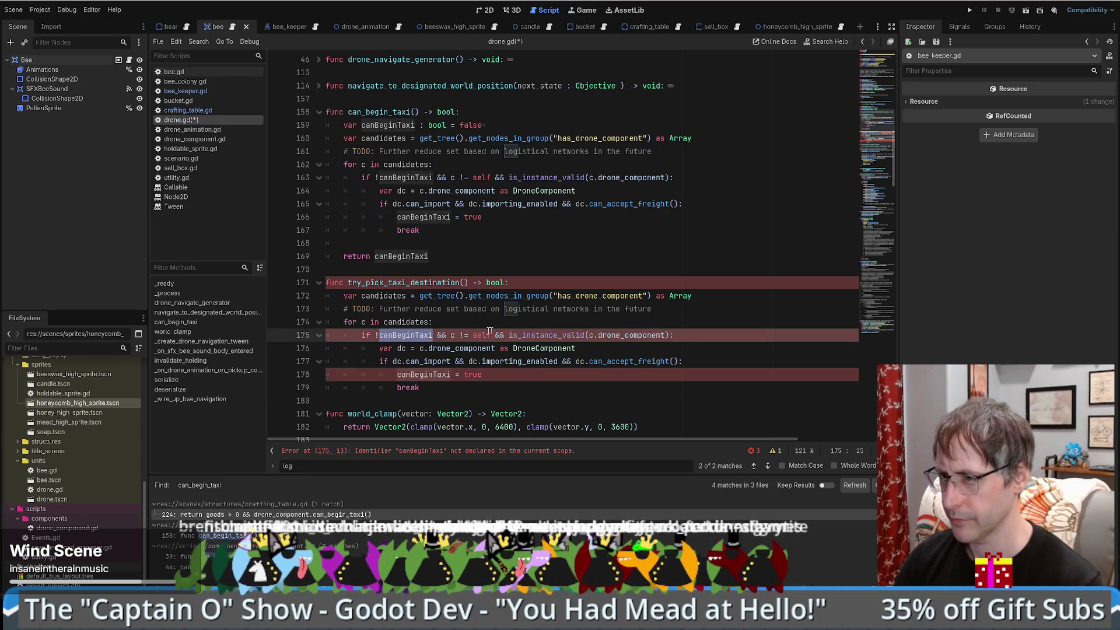
click(437, 335)
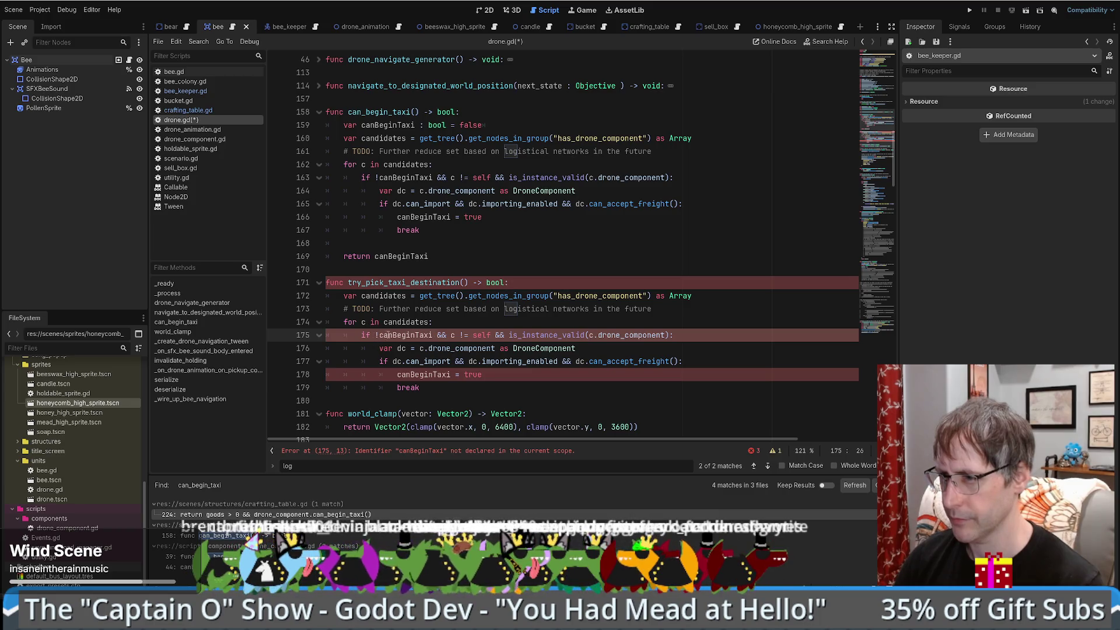
drag(375, 335, 451, 336)
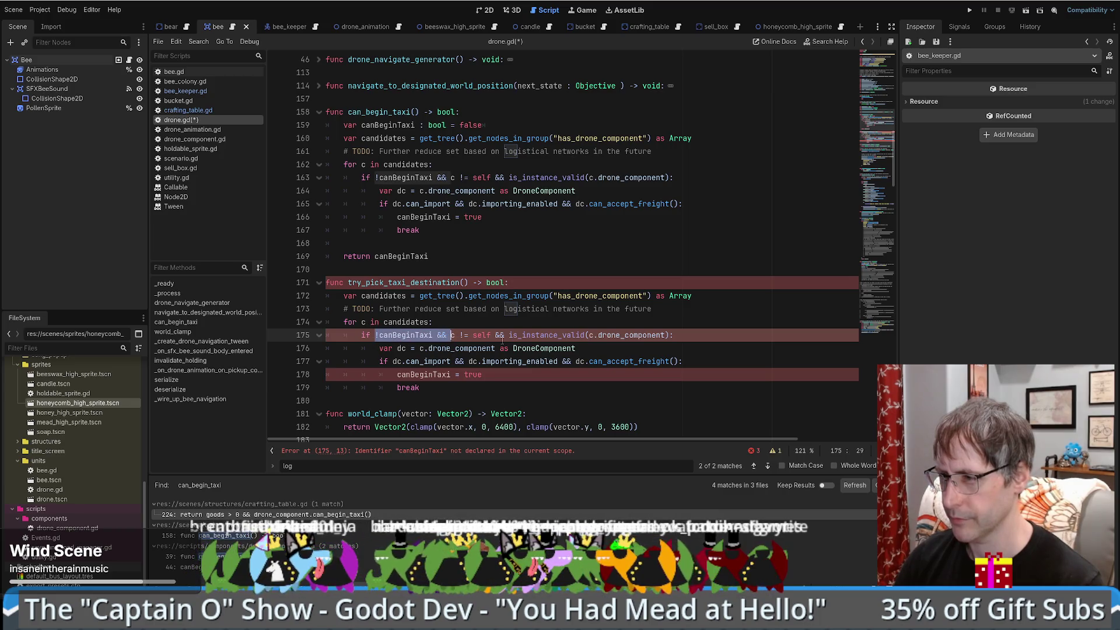
click(428, 336)
click(579, 288)
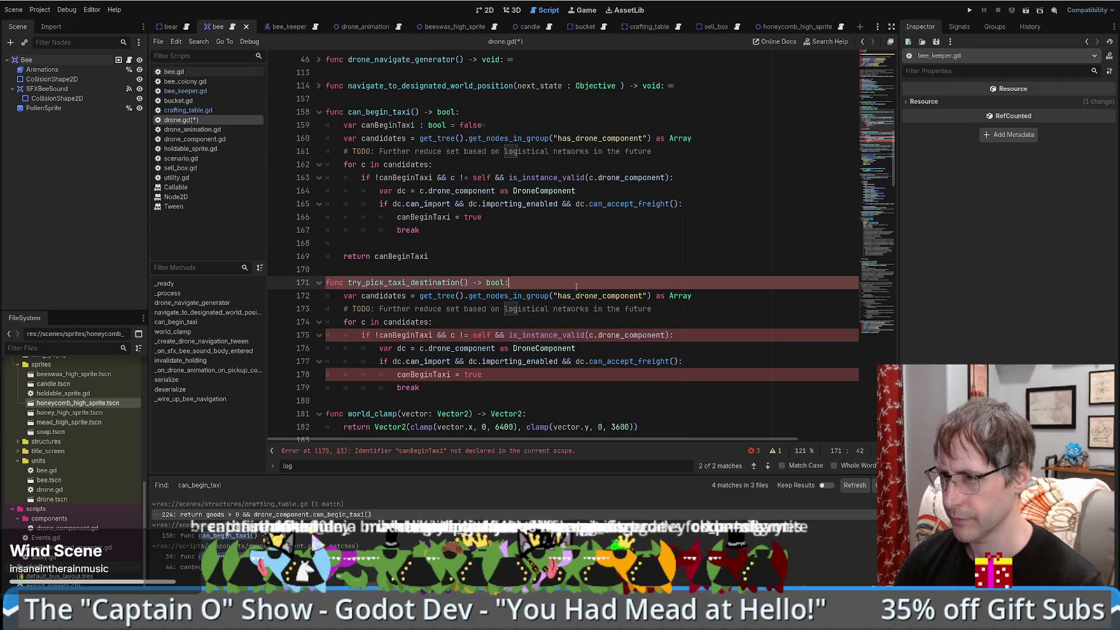
scroll(792, 247, up, 5)
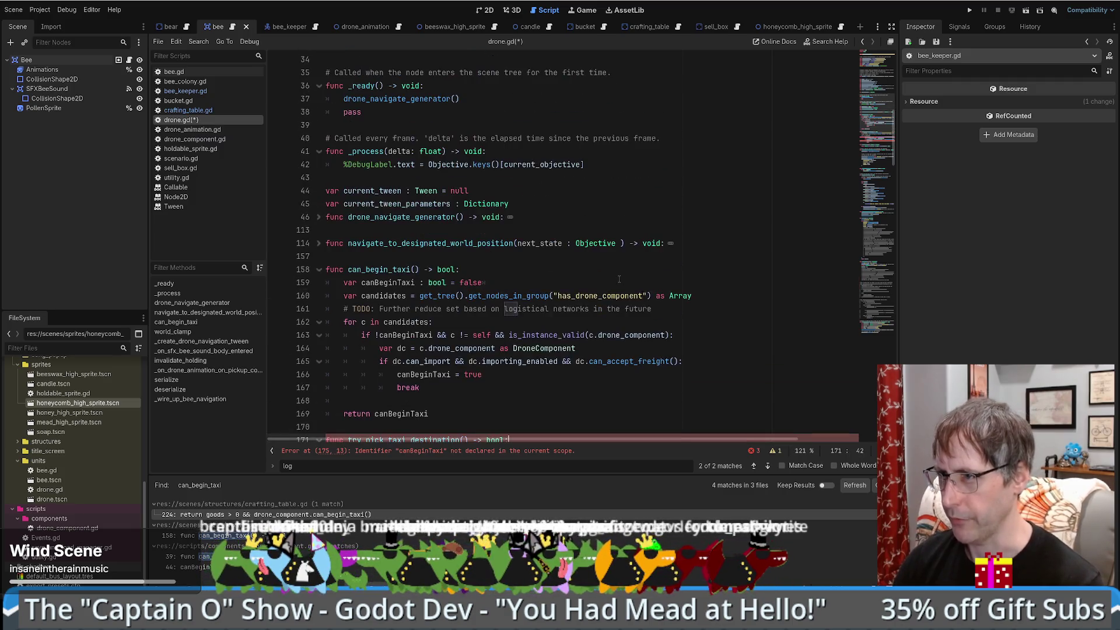
click(871, 102)
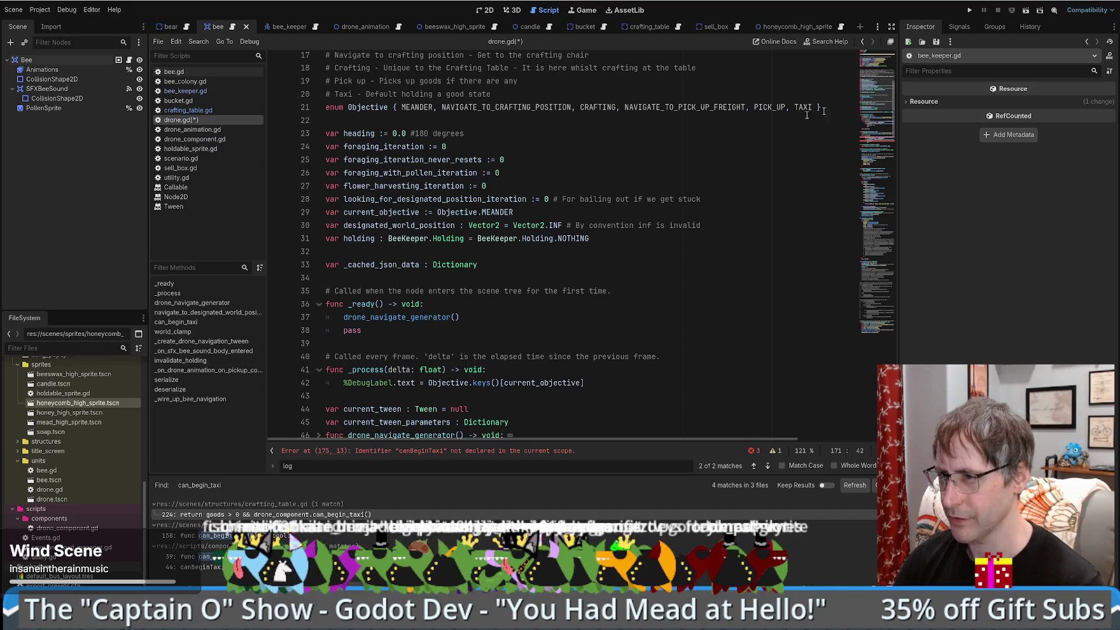
click(601, 239)
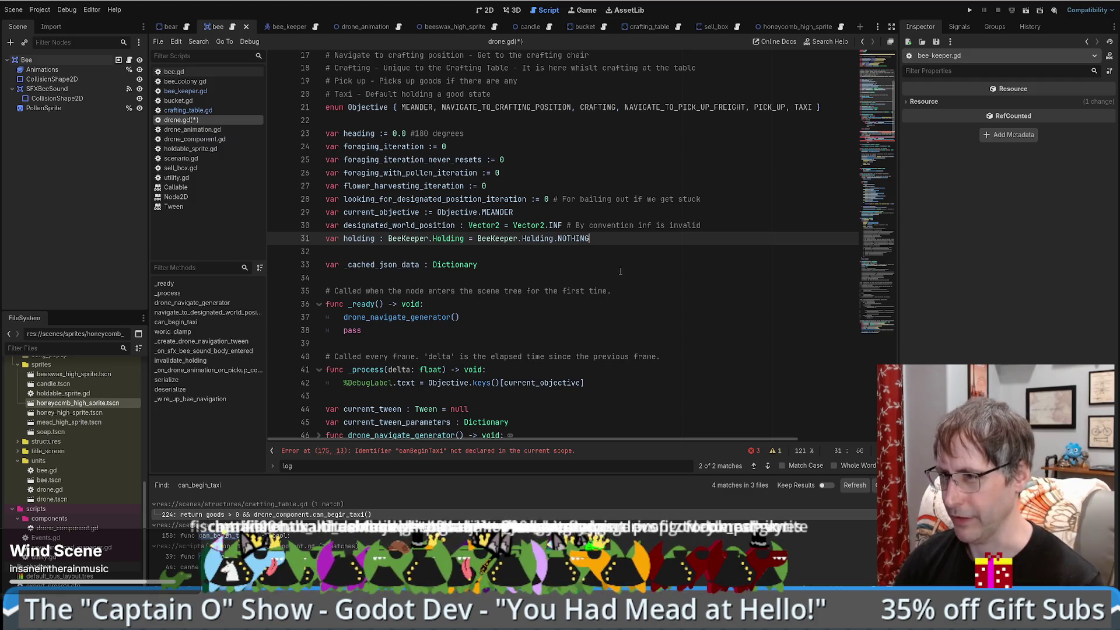
scroll(605, 279, down, 2)
scroll(605, 279, down, 7)
scroll(595, 278, up, 10)
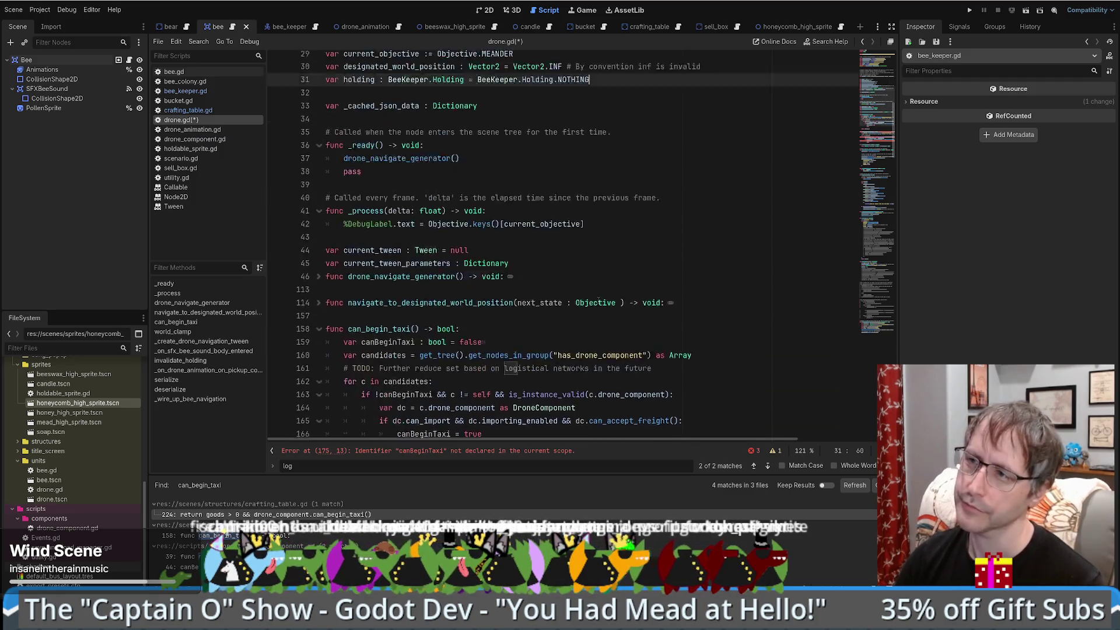
scroll(590, 279, down, 2)
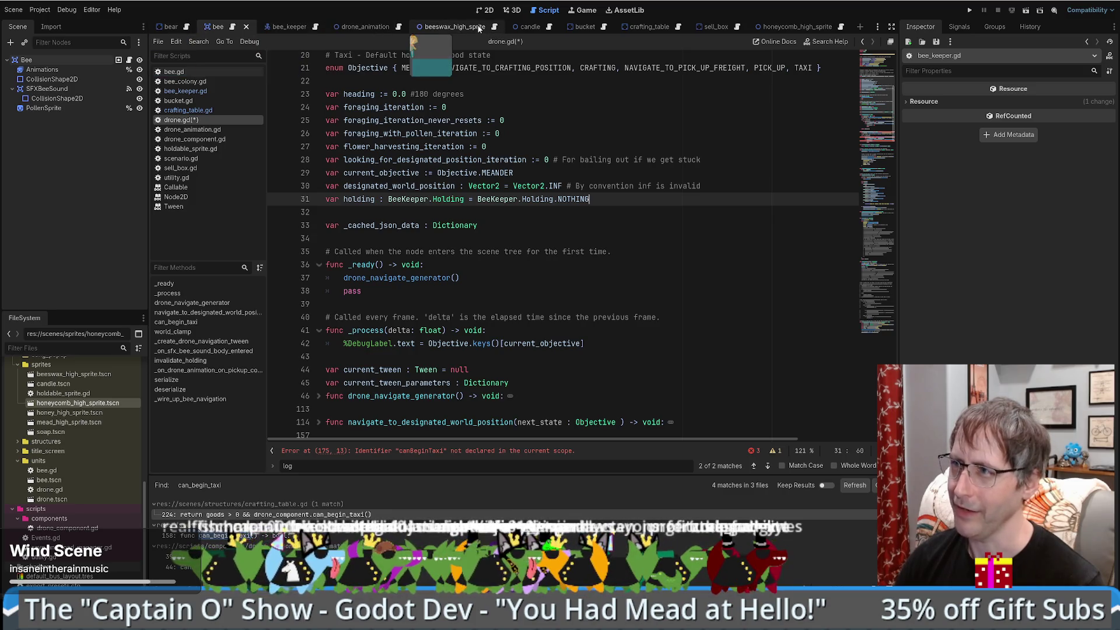
click(738, 26)
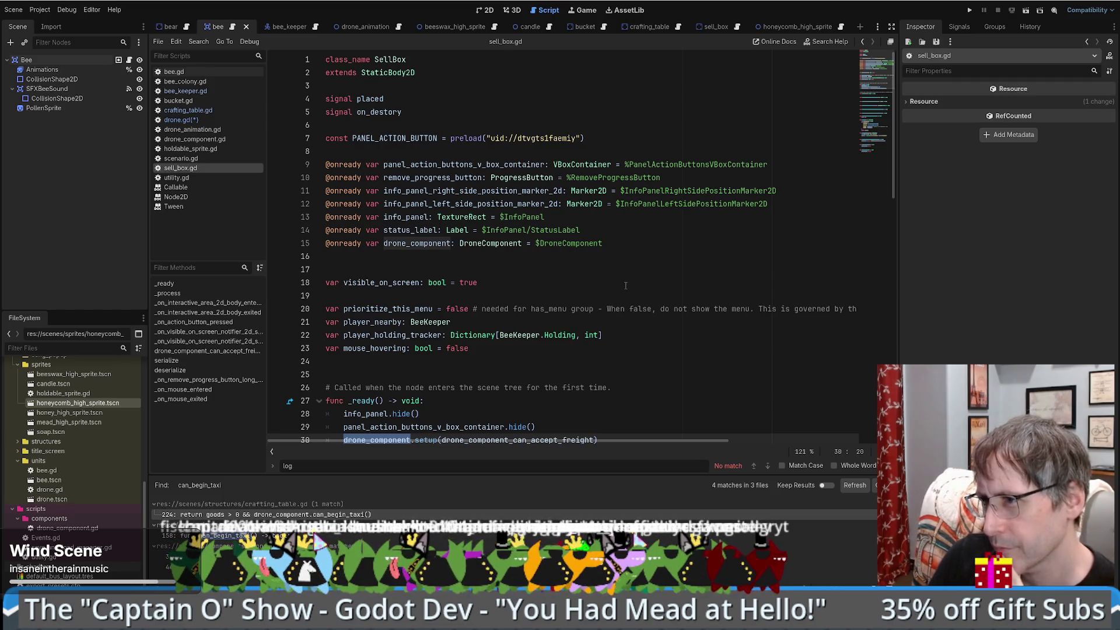
key(alt+Left)
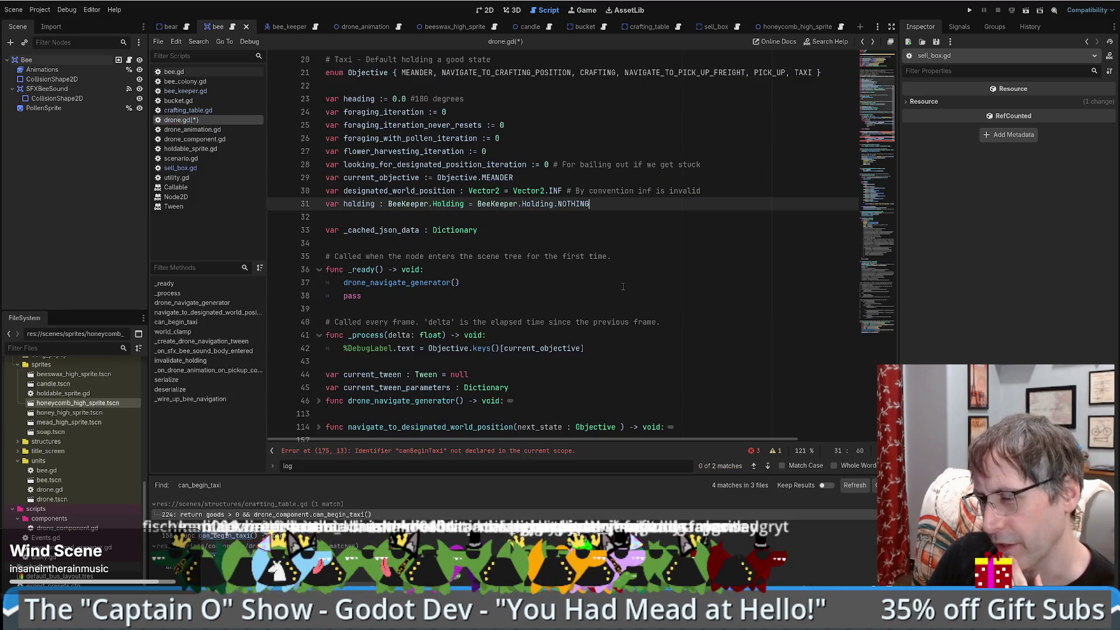
key(alt+Left)
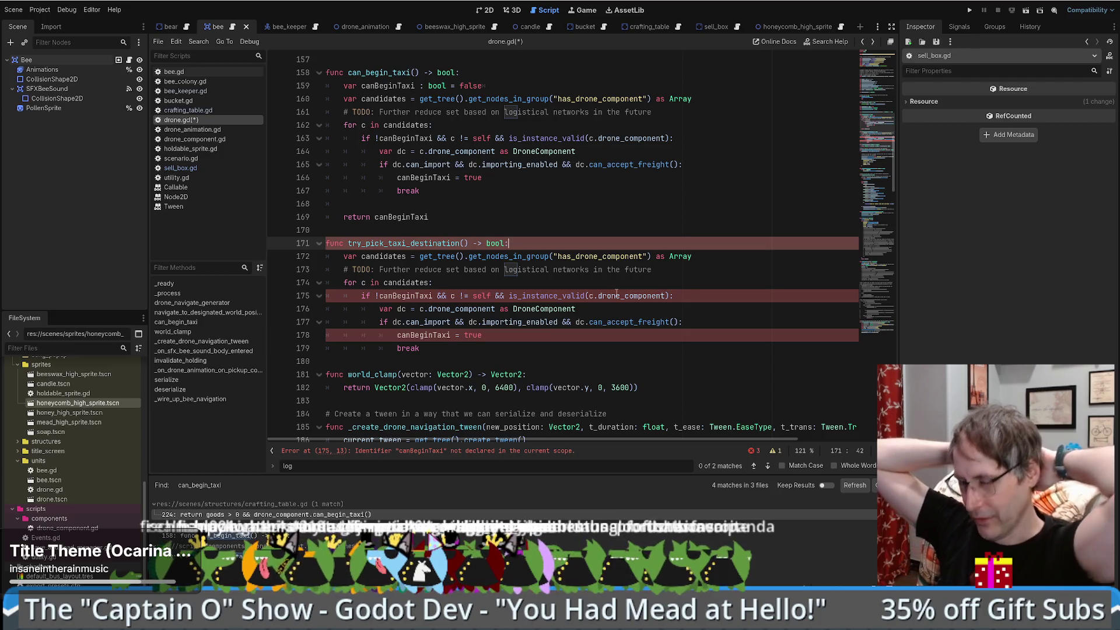
click(466, 280)
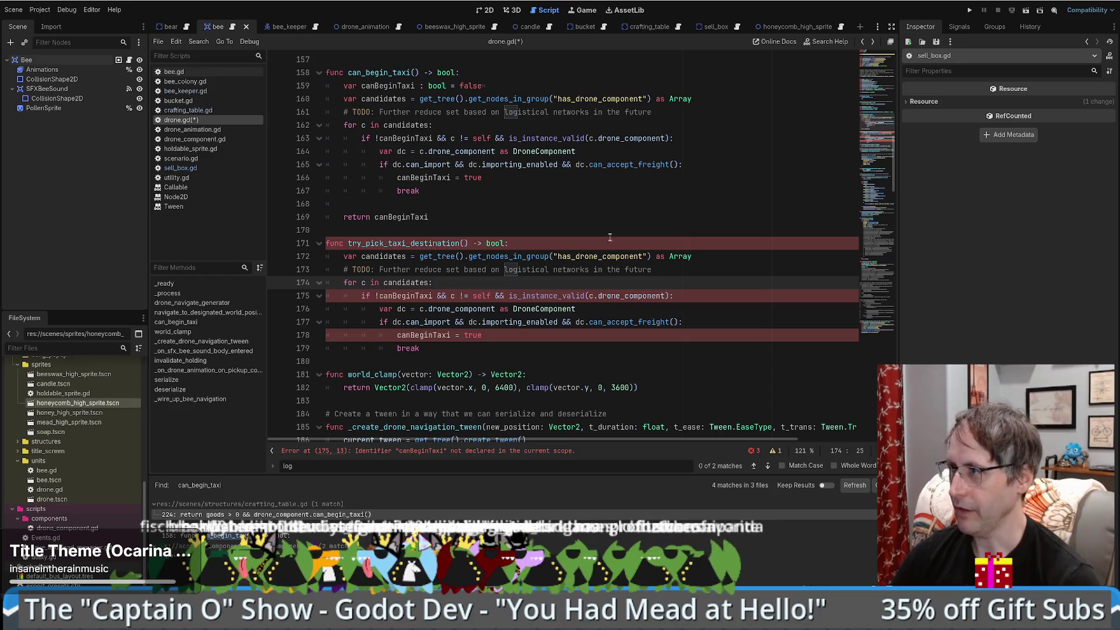
scroll(629, 265, up, 20)
scroll(628, 265, down, 20)
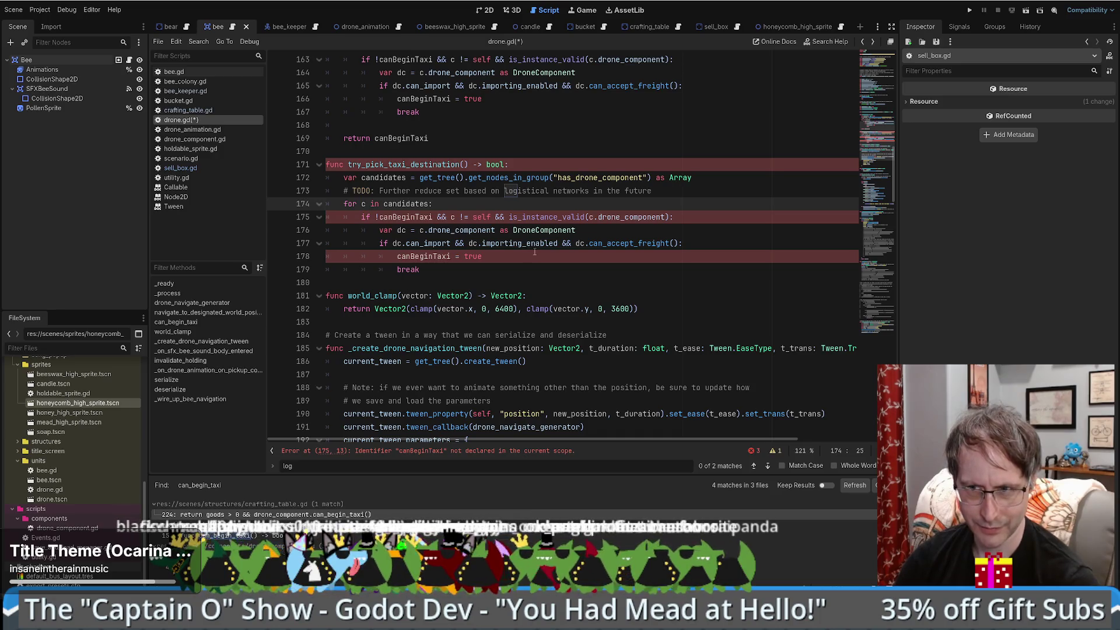
click(562, 231)
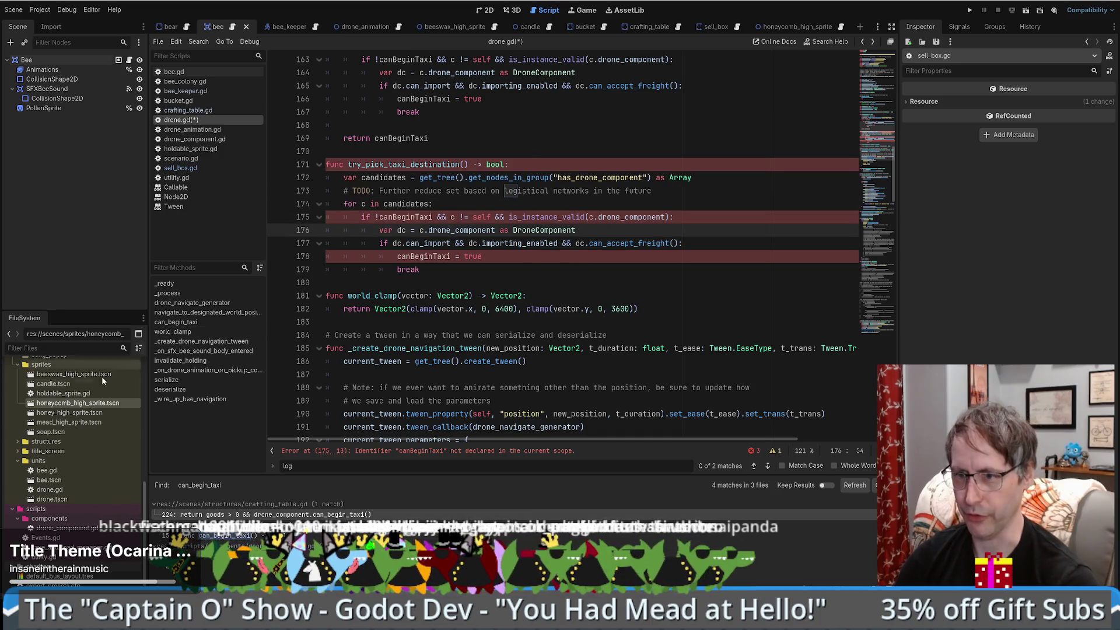
scroll(48, 446, up, 5)
scroll(79, 456, down, 5)
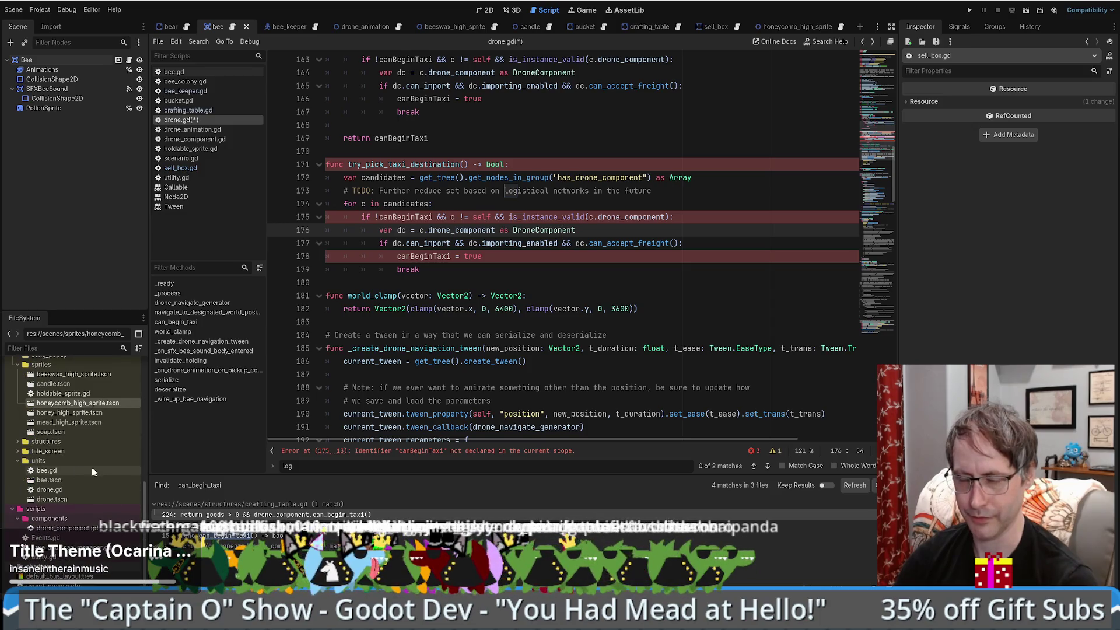
scroll(90, 464, down, 1)
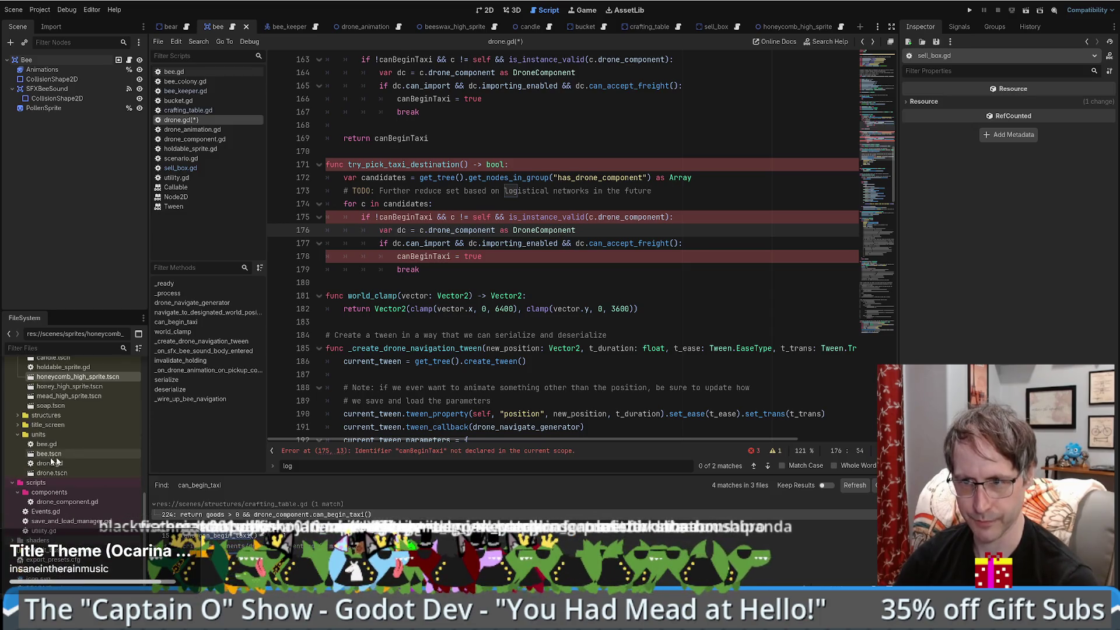
scroll(64, 454, up, 6)
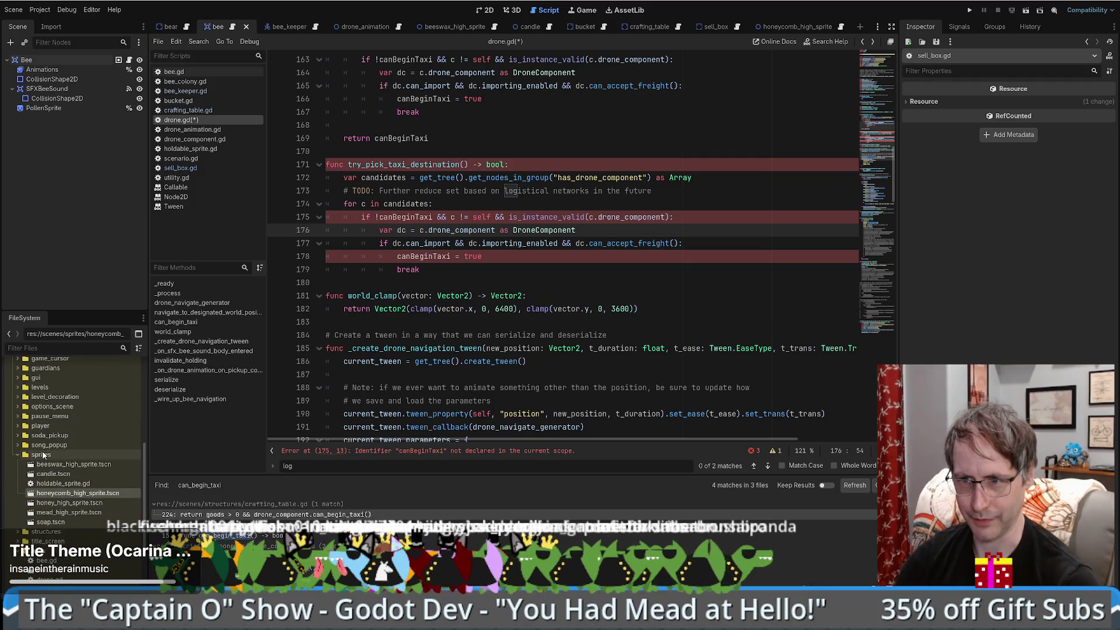
scroll(45, 459, up, 3)
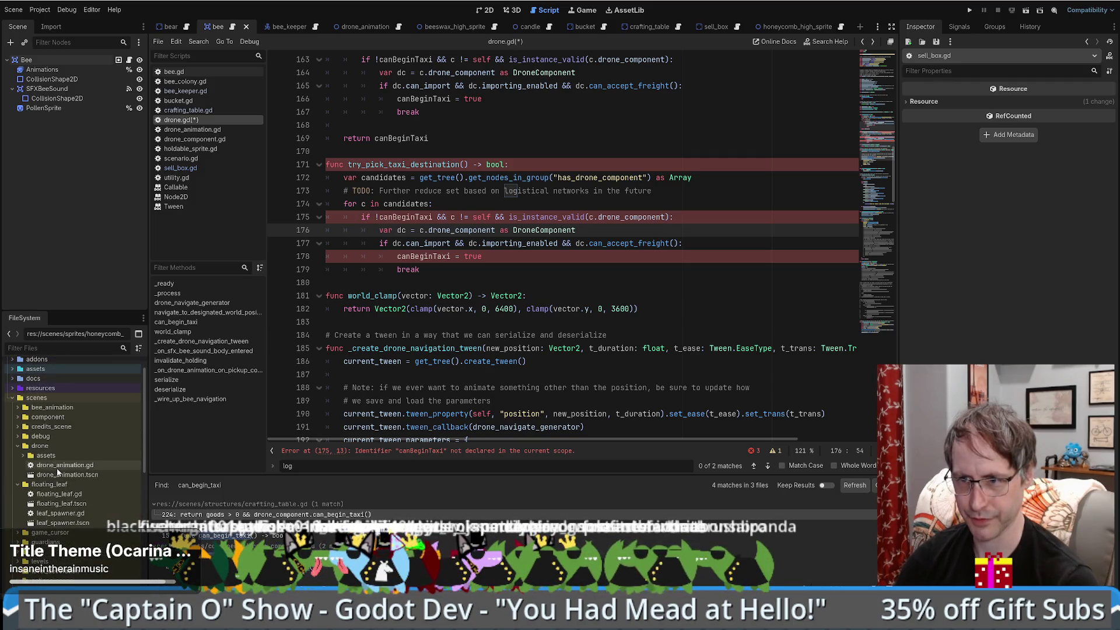
scroll(43, 465, down, 5)
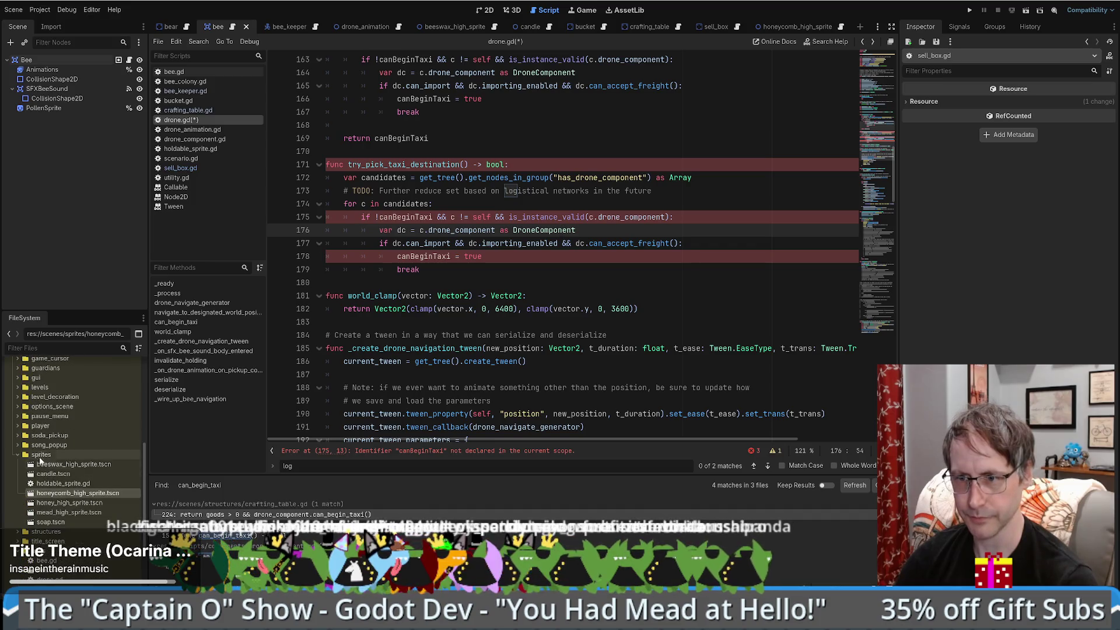
scroll(42, 458, down, 1)
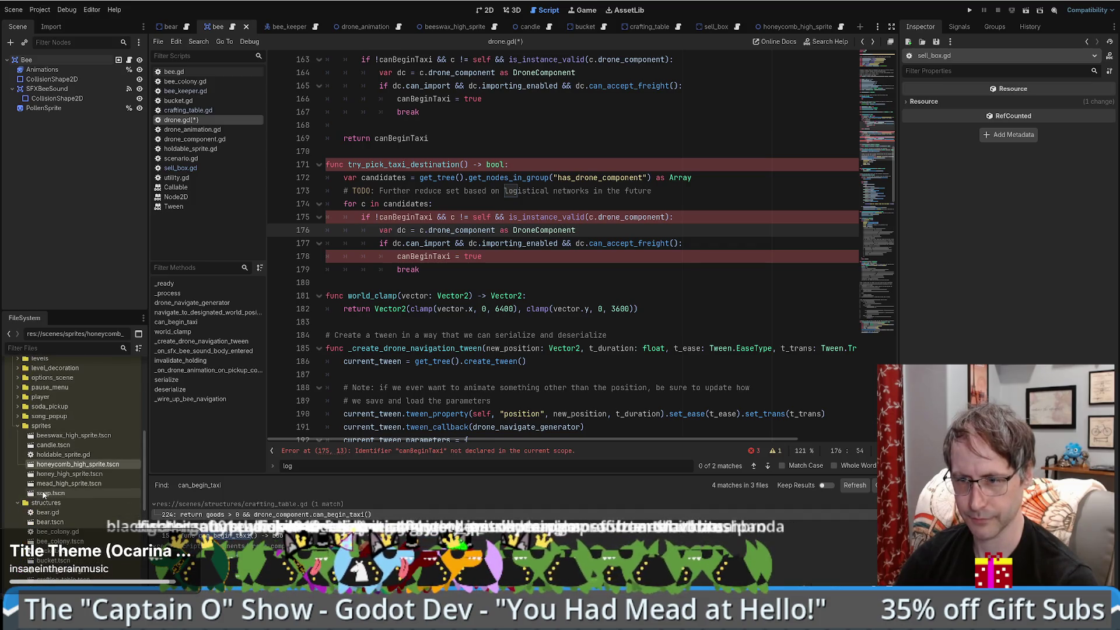
scroll(44, 494, down, 1)
scroll(53, 524, down, 1)
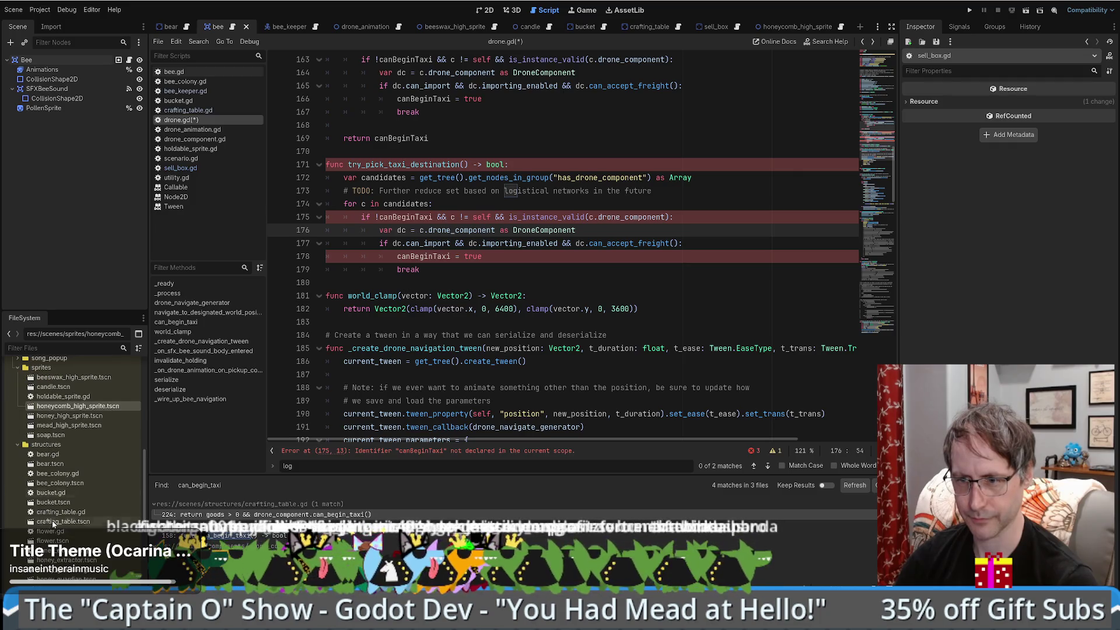
scroll(73, 455, down, 2)
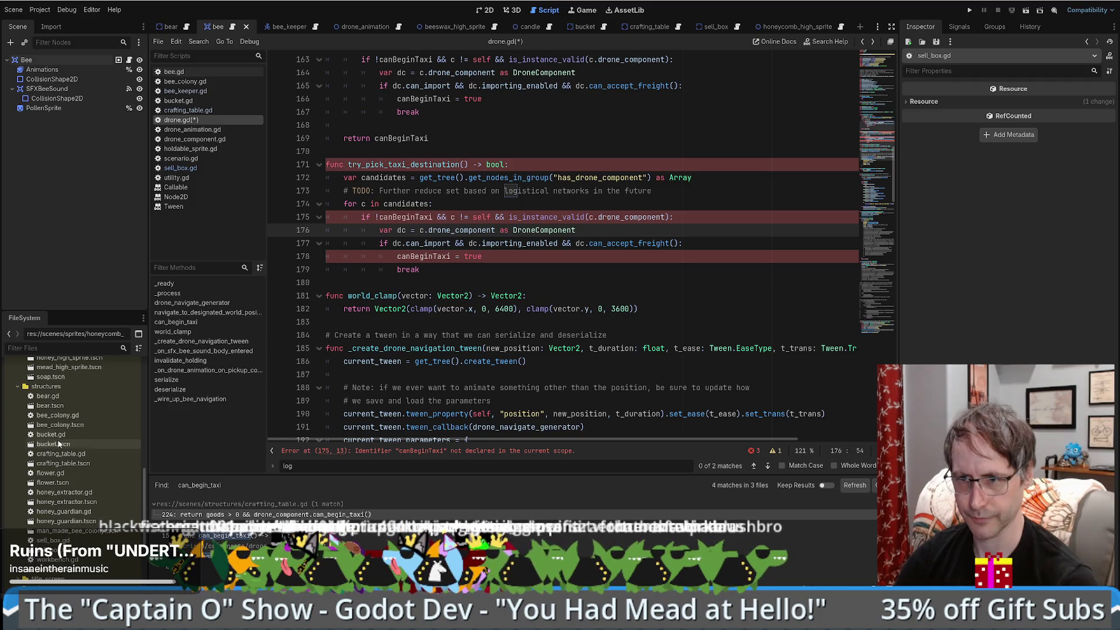
Step: In bee_colony.gd, select the unique_identifier declaration together with its comment
double_click(57, 415)
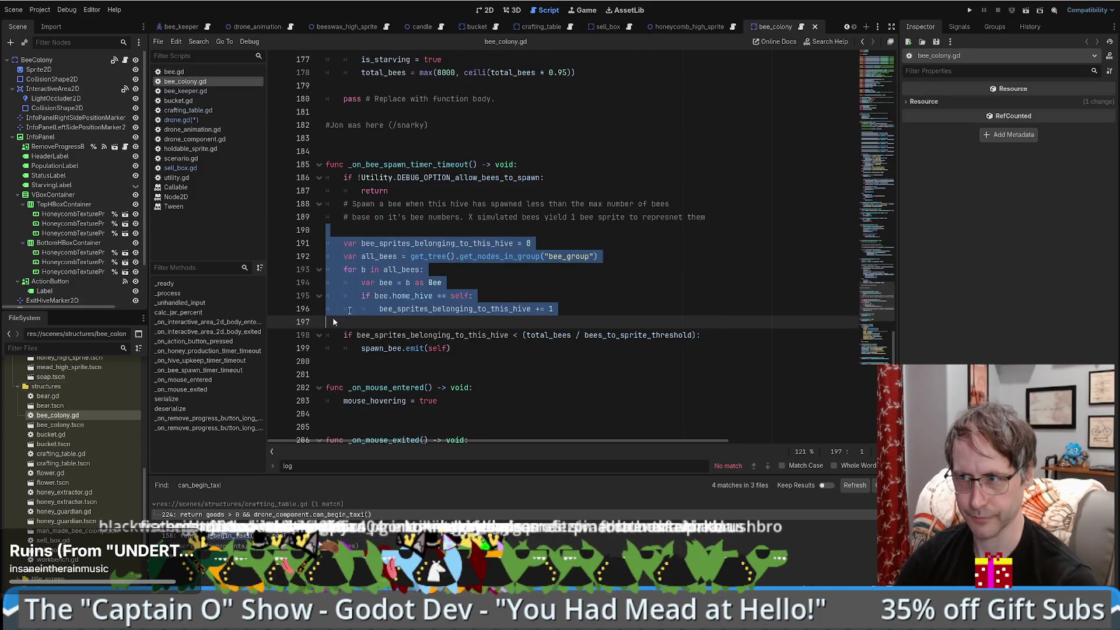
drag(880, 310, 886, 43)
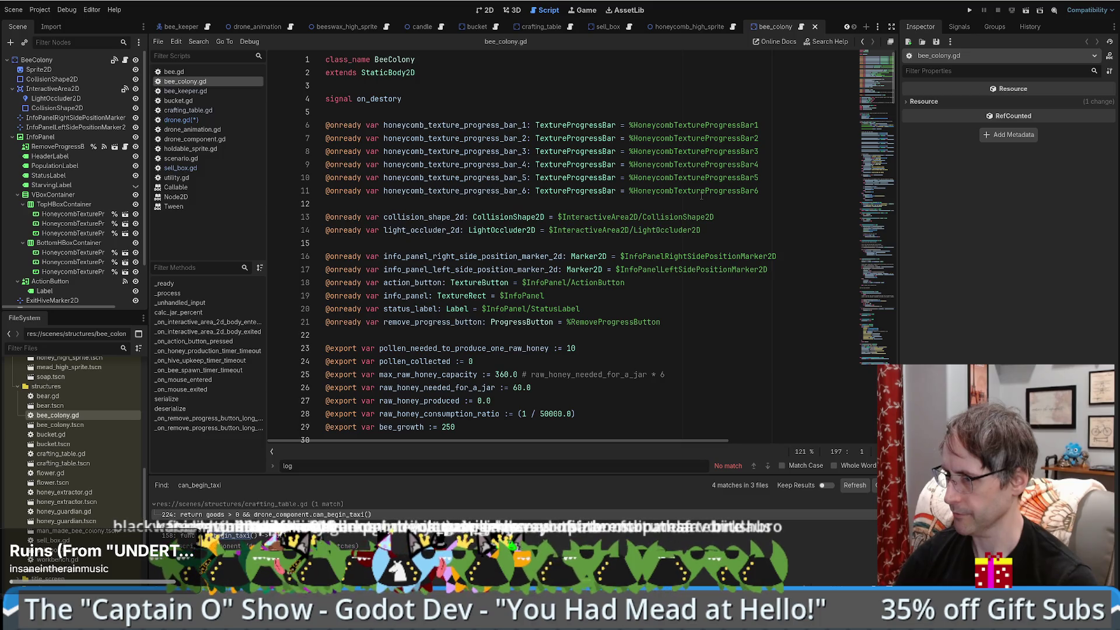
scroll(699, 197, down, 5)
scroll(696, 198, down, 3)
scroll(691, 201, up, 8)
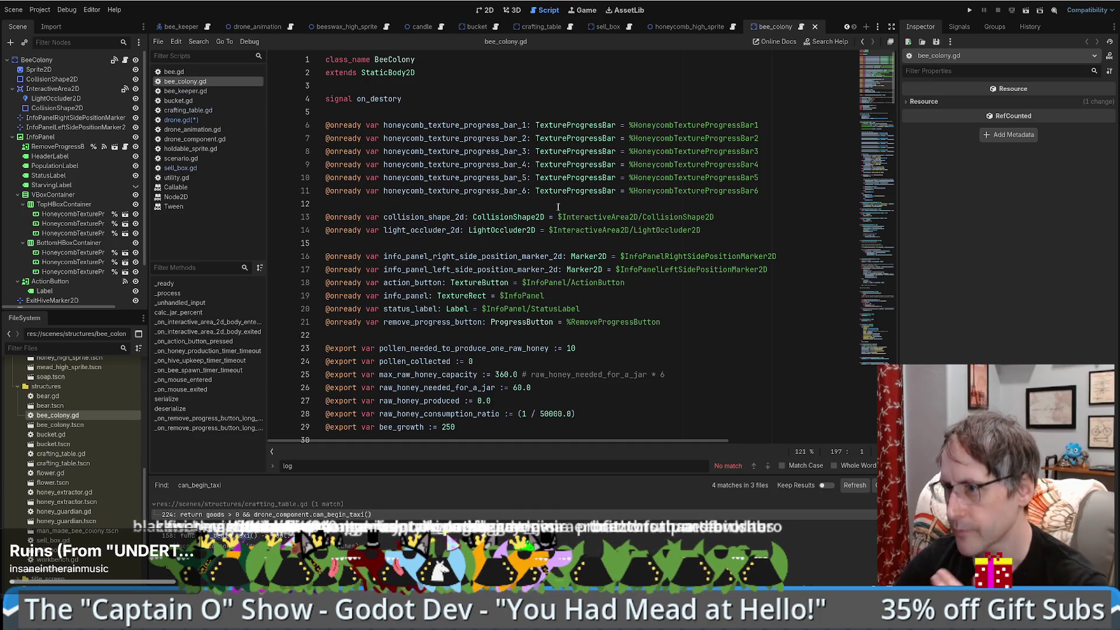
scroll(630, 217, down, 1)
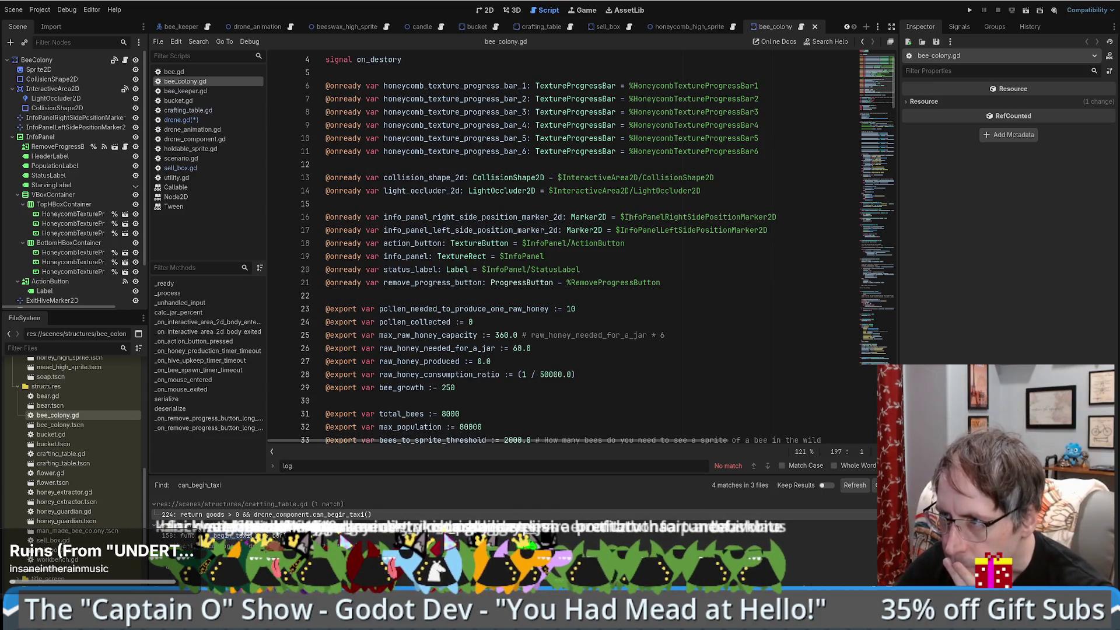
scroll(630, 217, down, 1)
scroll(630, 217, down, 2)
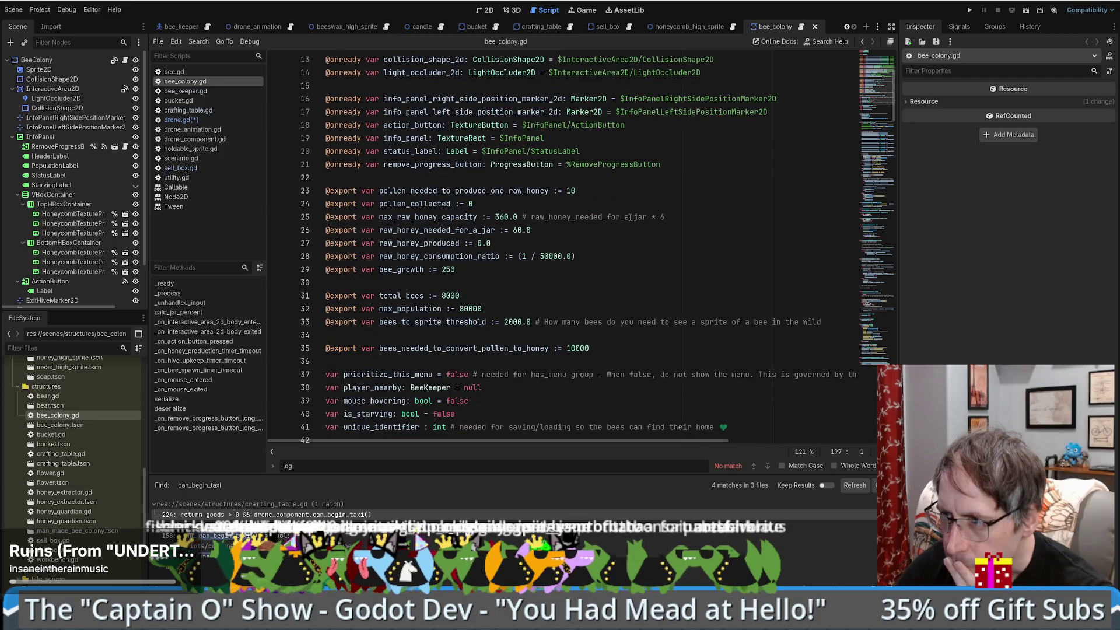
scroll(631, 217, down, 1)
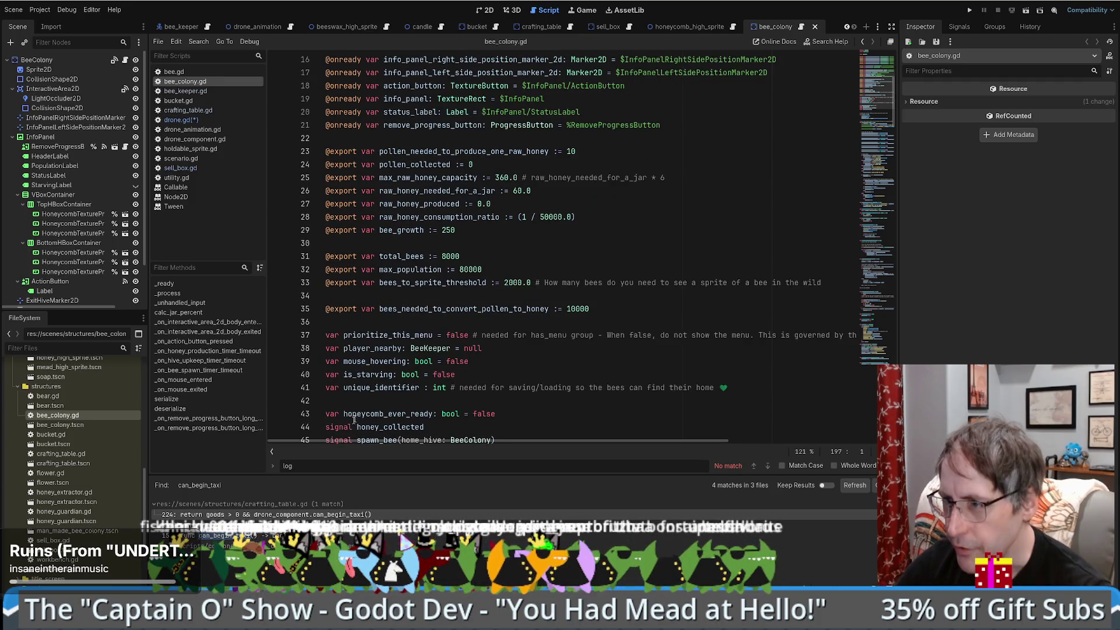
double_click(385, 388)
click(543, 403)
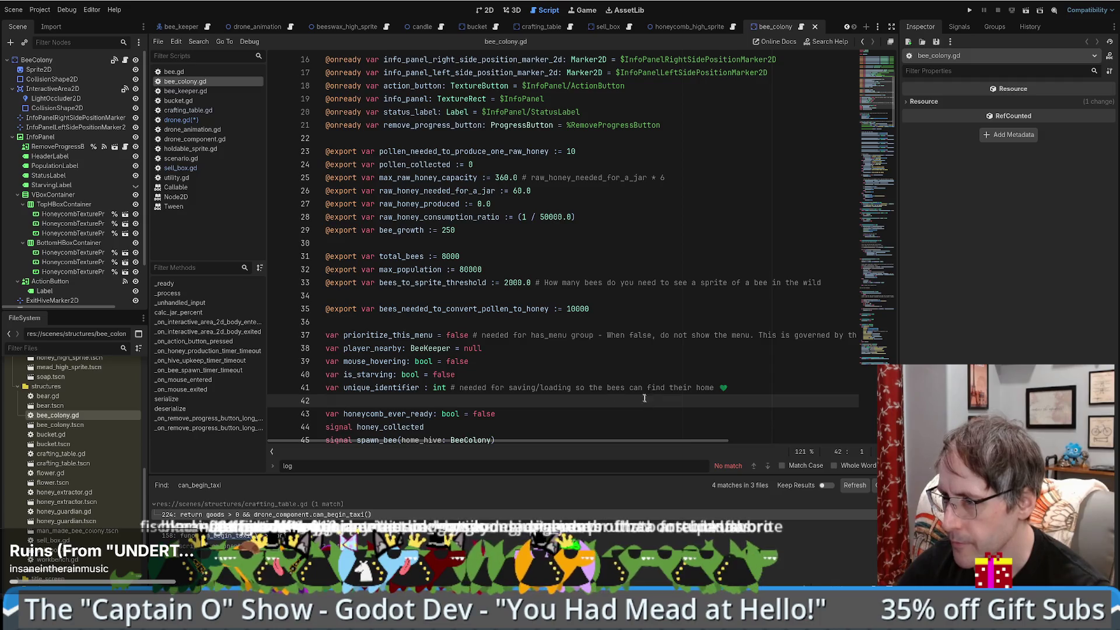
scroll(396, 257, down, 4)
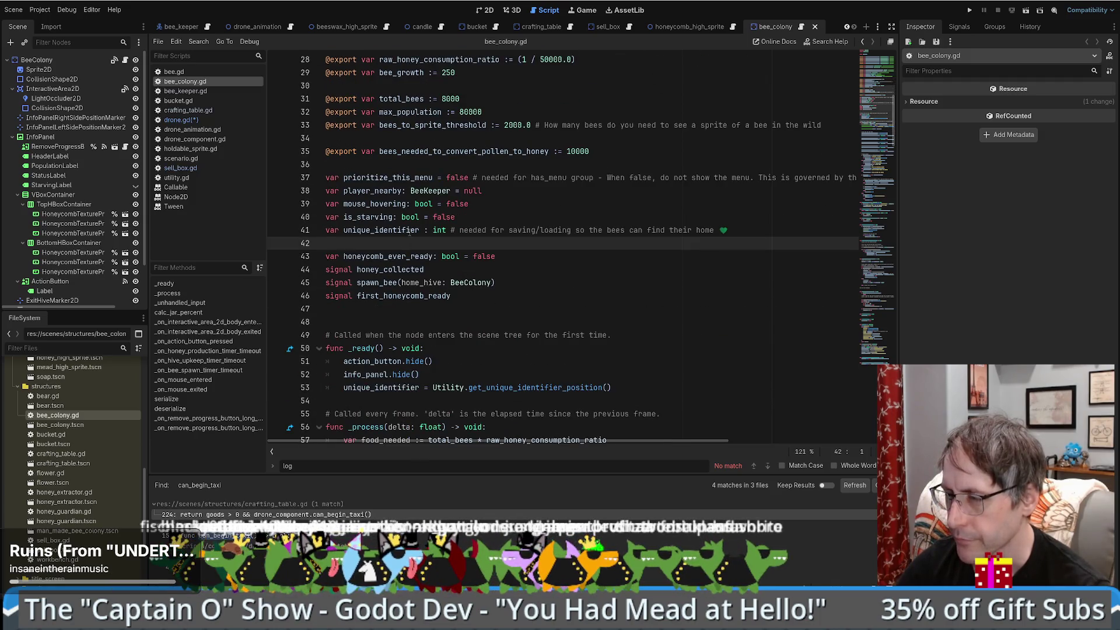
drag(325, 230, 422, 229)
click(463, 217)
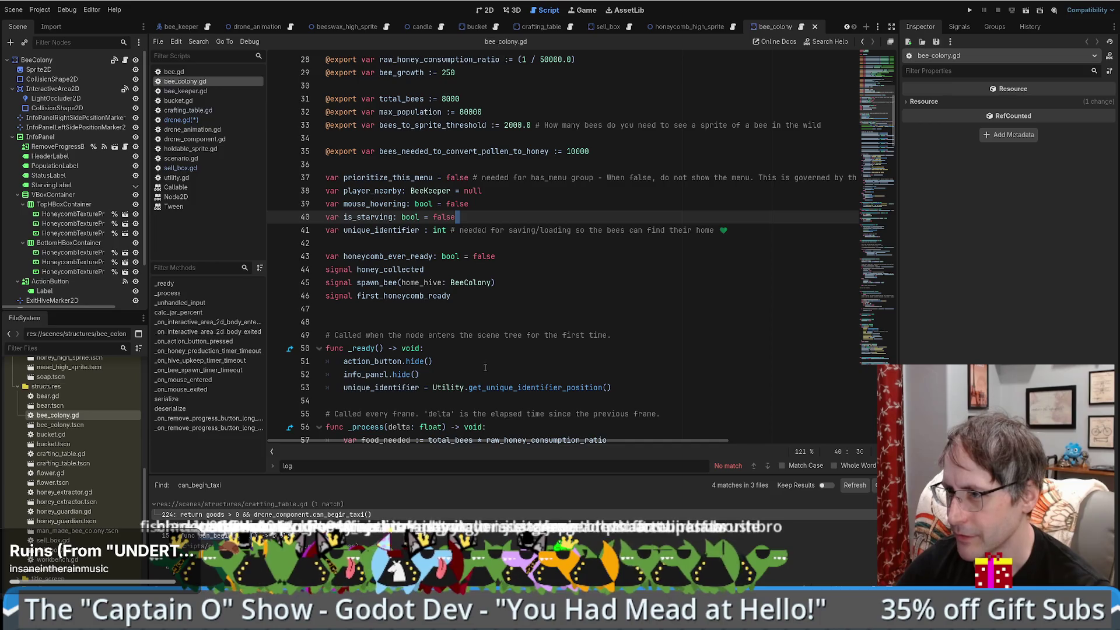
click(462, 256)
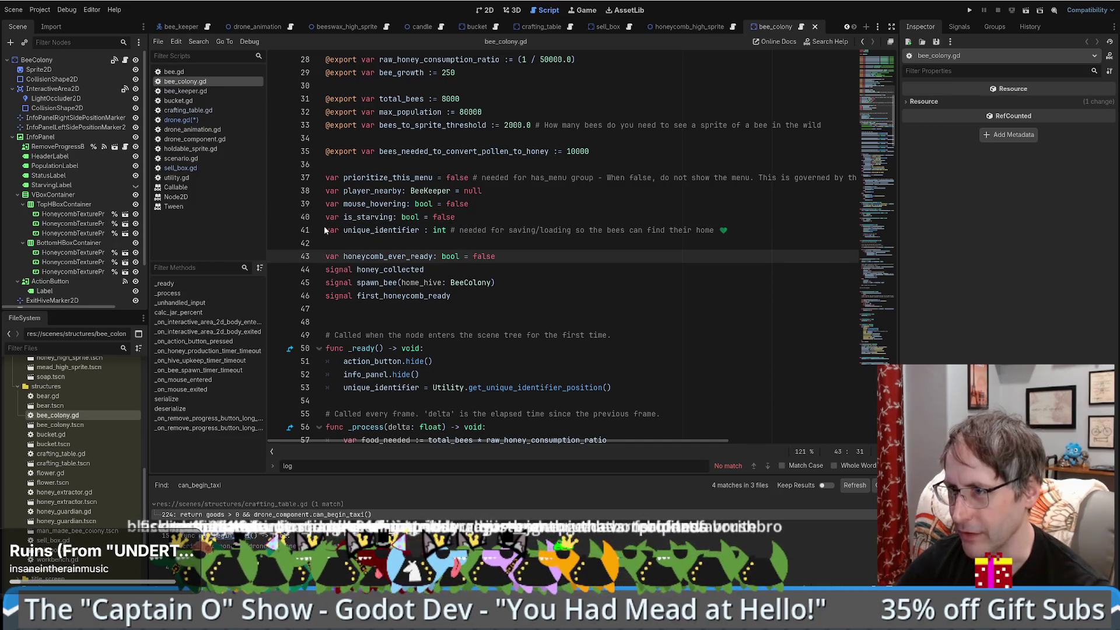
drag(327, 230, 572, 230)
key(ctrl+c)
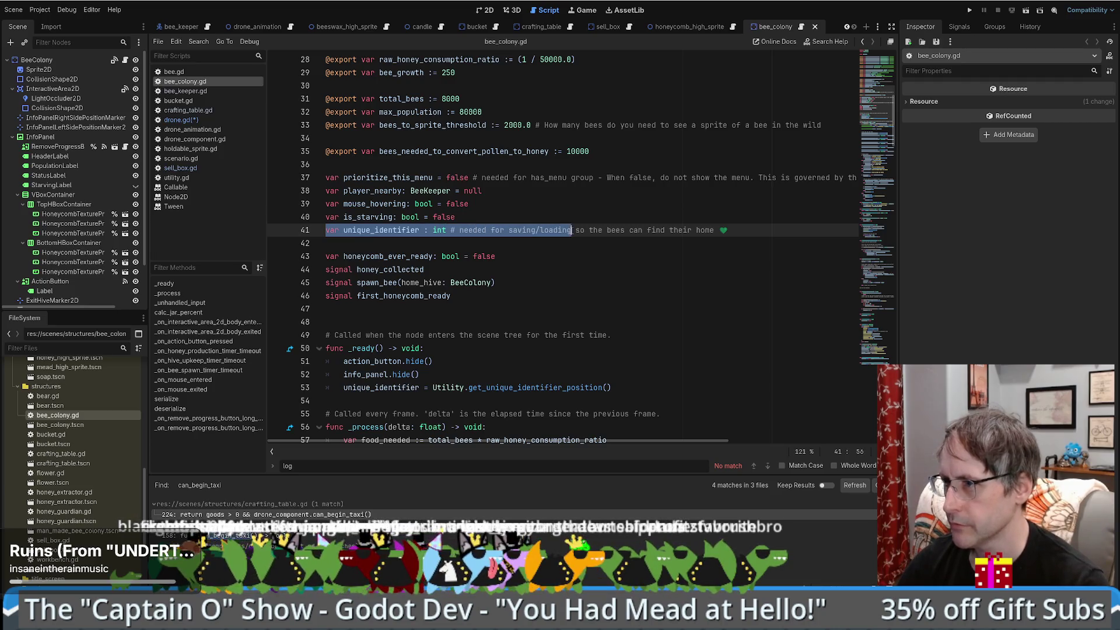
Step: Paste the unique_identifier declaration onto empty line 17 of sell_box.gd
click(629, 28)
scroll(610, 238, down, 5)
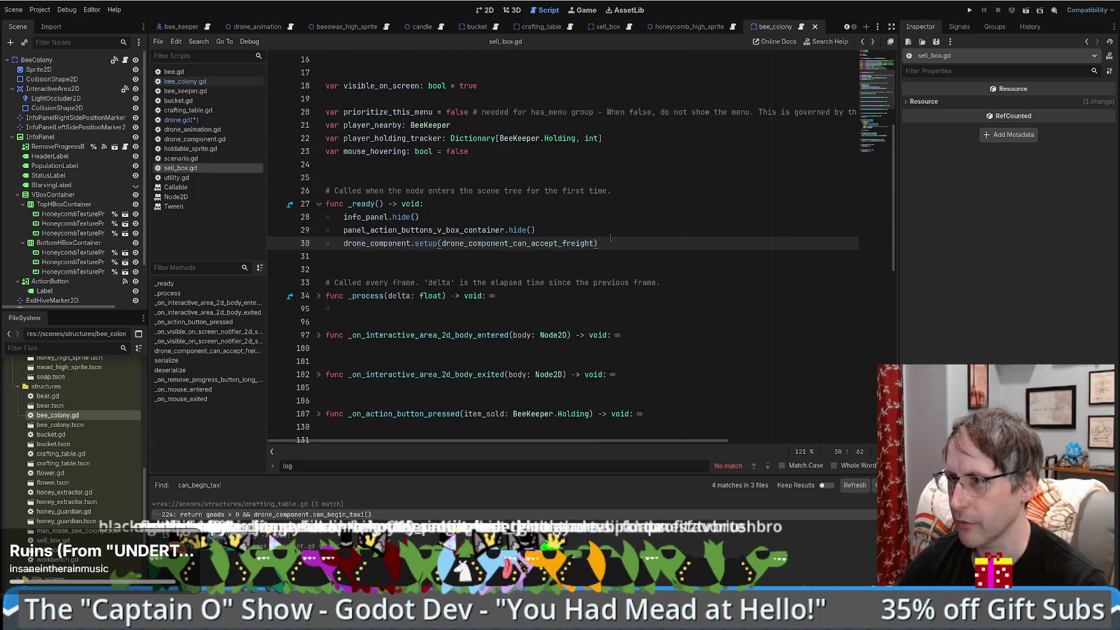
key(alt+Left)
key(alt+Left)
key(alt+Right)
key(alt+Right)
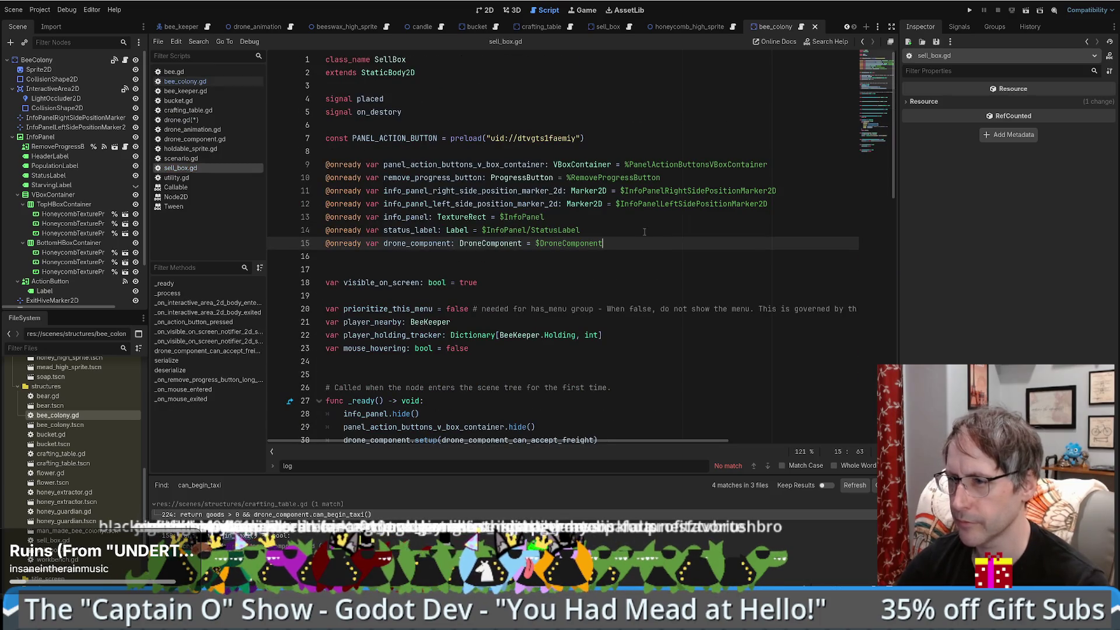
click(435, 269)
key(ctrl+v)
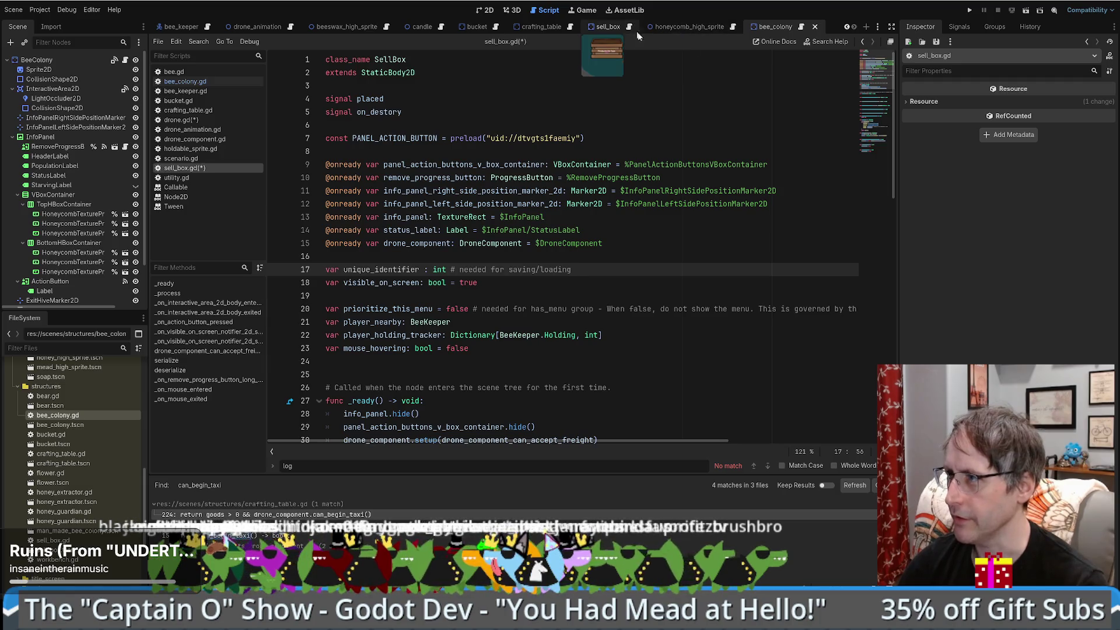
Step: Put bee_colony.gd's unique_identifier assignment in sell_box.gd's _ready, after drone_component setup, and save
key(alt+Left)
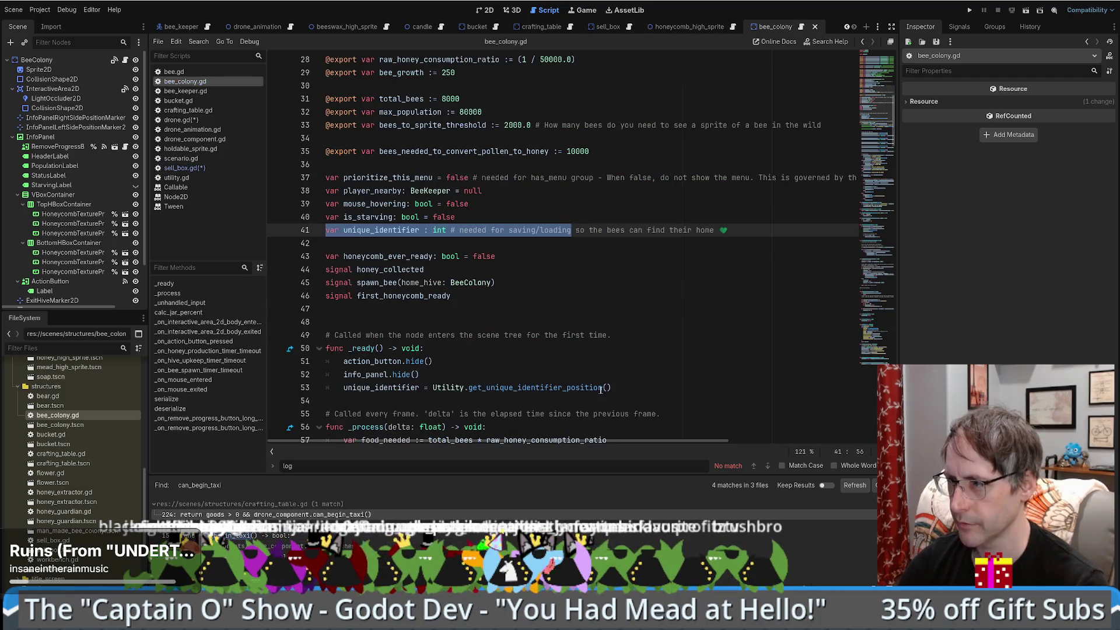
triple_click(600, 388)
key(ctrl+c)
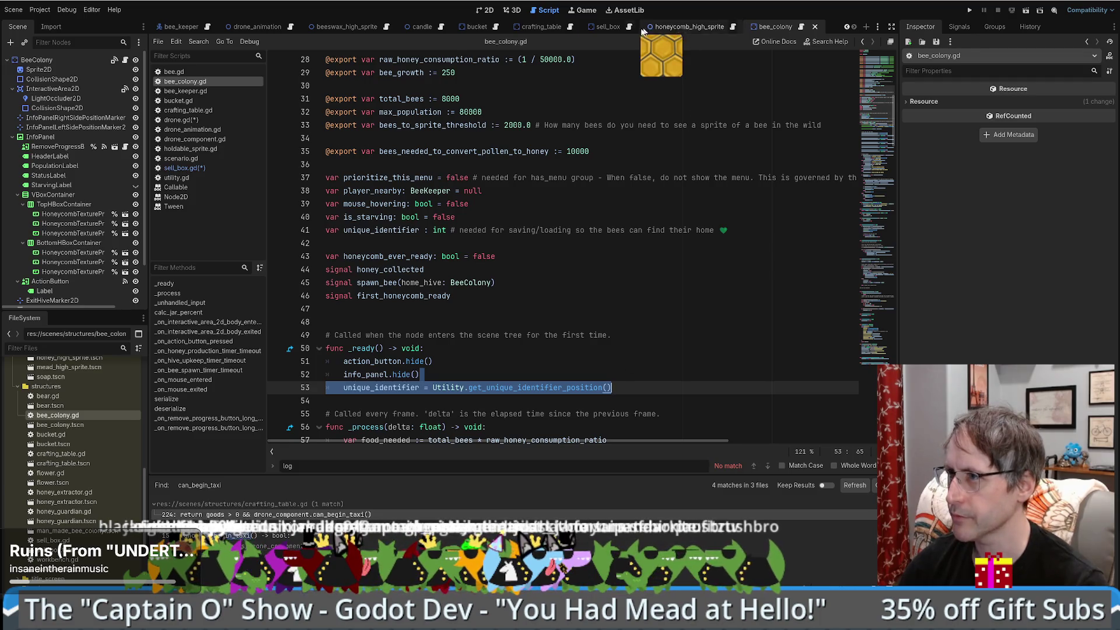
click(628, 28)
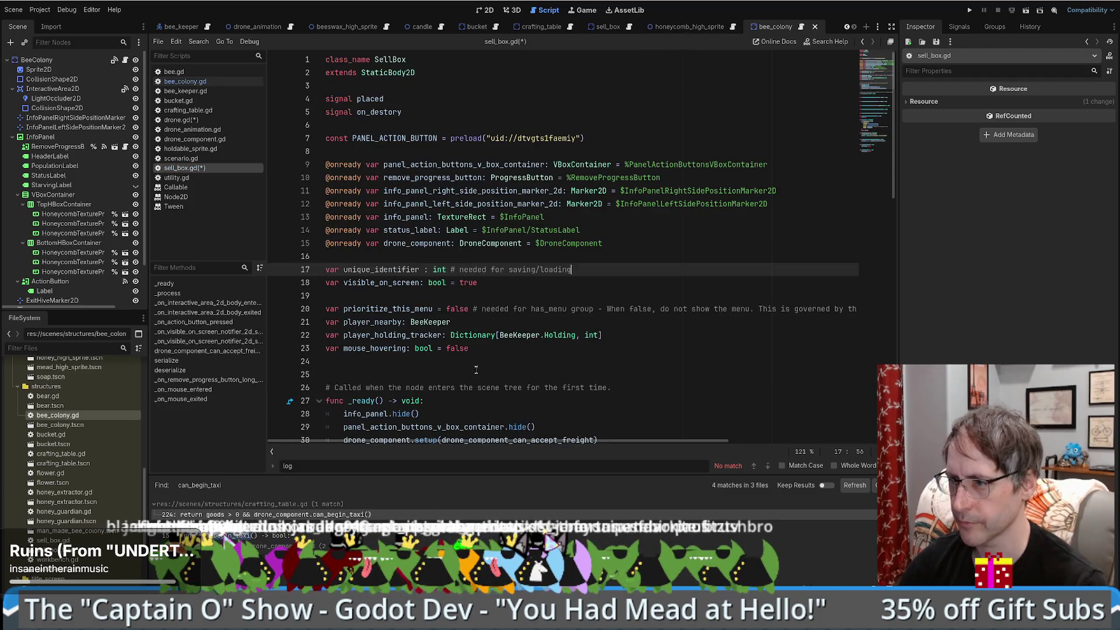
scroll(610, 368, down, 2)
click(609, 368)
key(ctrl+v)
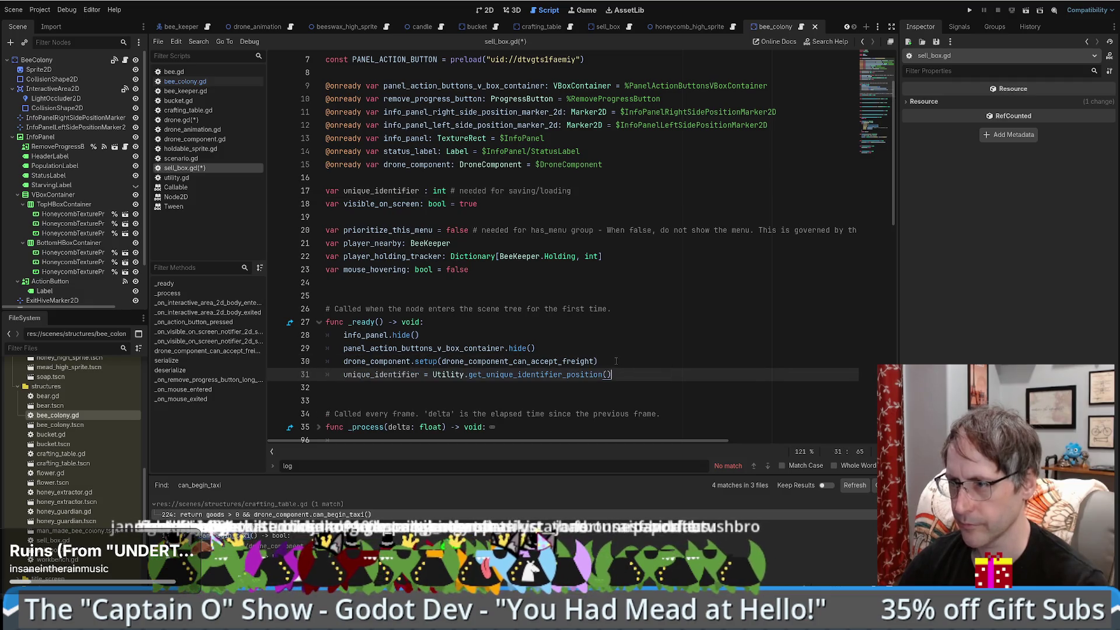
click(634, 244)
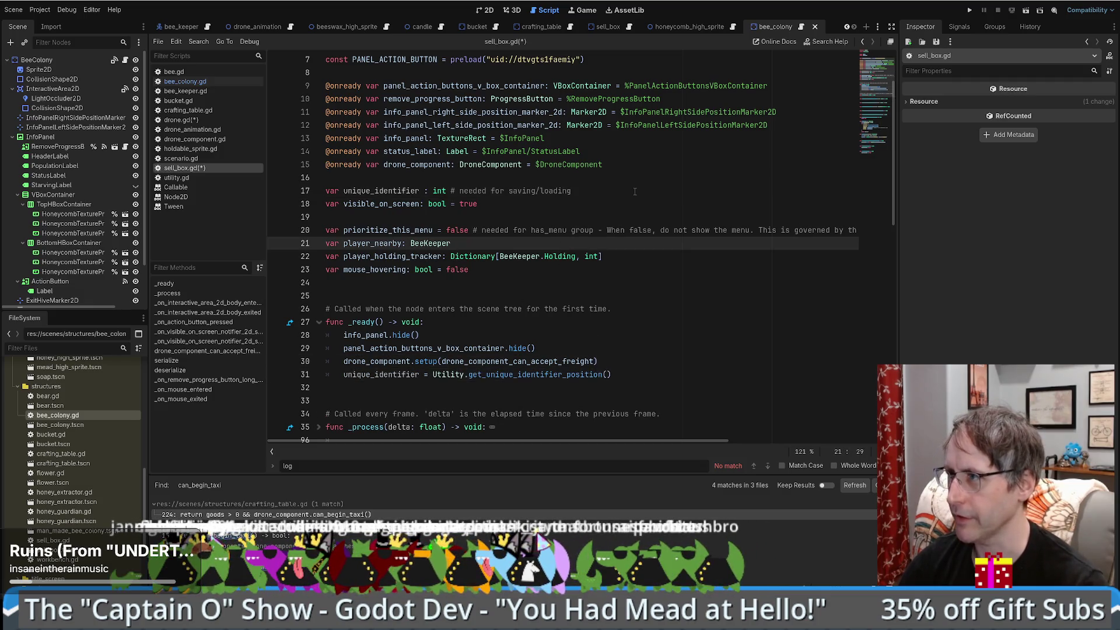
scroll(634, 189, up, 1)
key(ctrl+s)
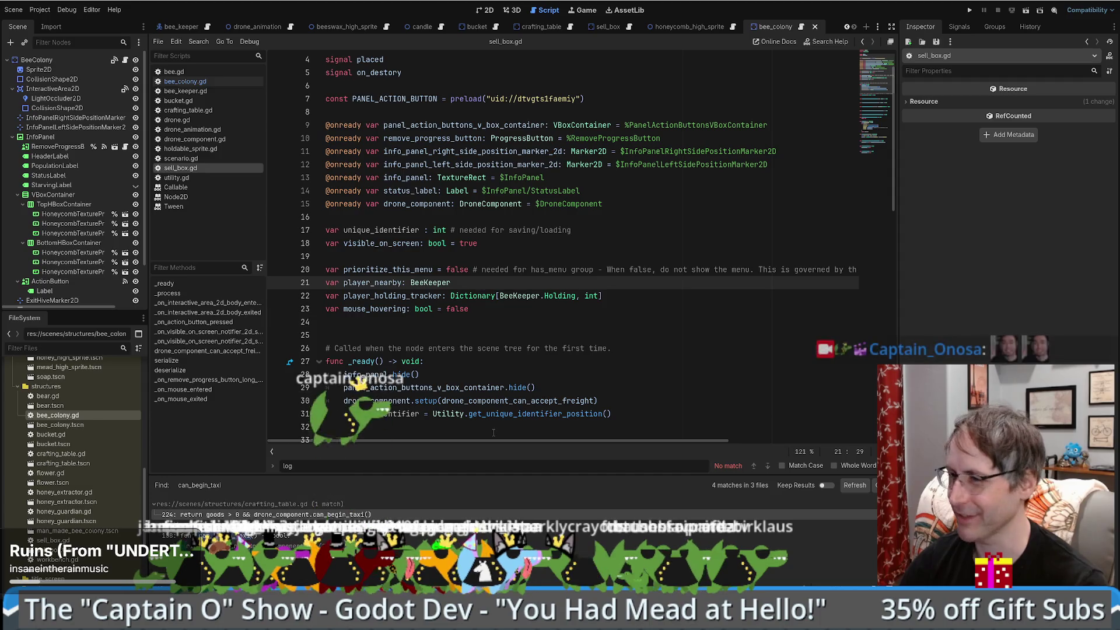
Step: Review sell_box.gd, highlighting every use of unique_identifier
scroll(572, 309, down, 4)
scroll(572, 309, up, 5)
click(609, 296)
scroll(609, 296, down, 3)
click(535, 247)
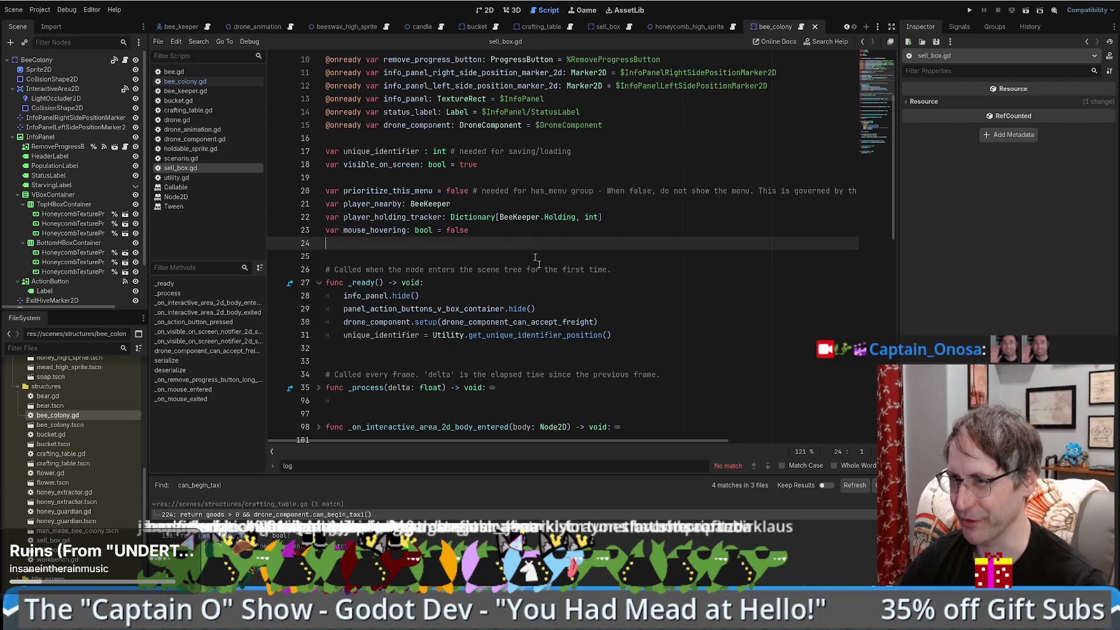
scroll(560, 260, down, 1)
scroll(577, 254, up, 4)
click(597, 257)
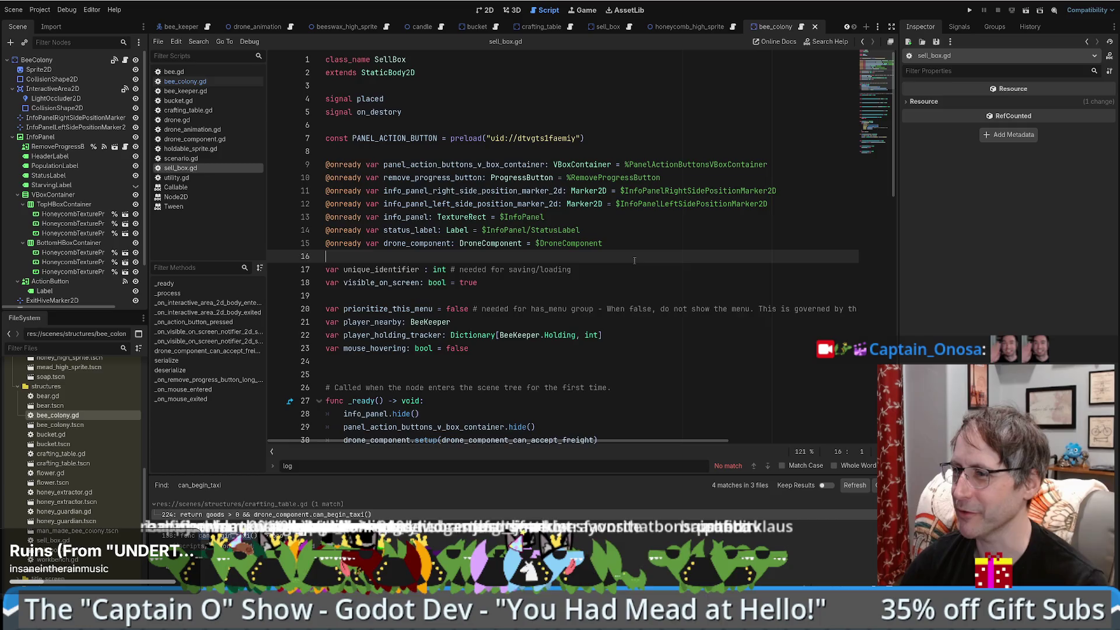
scroll(635, 257, down, 2)
double_click(392, 190)
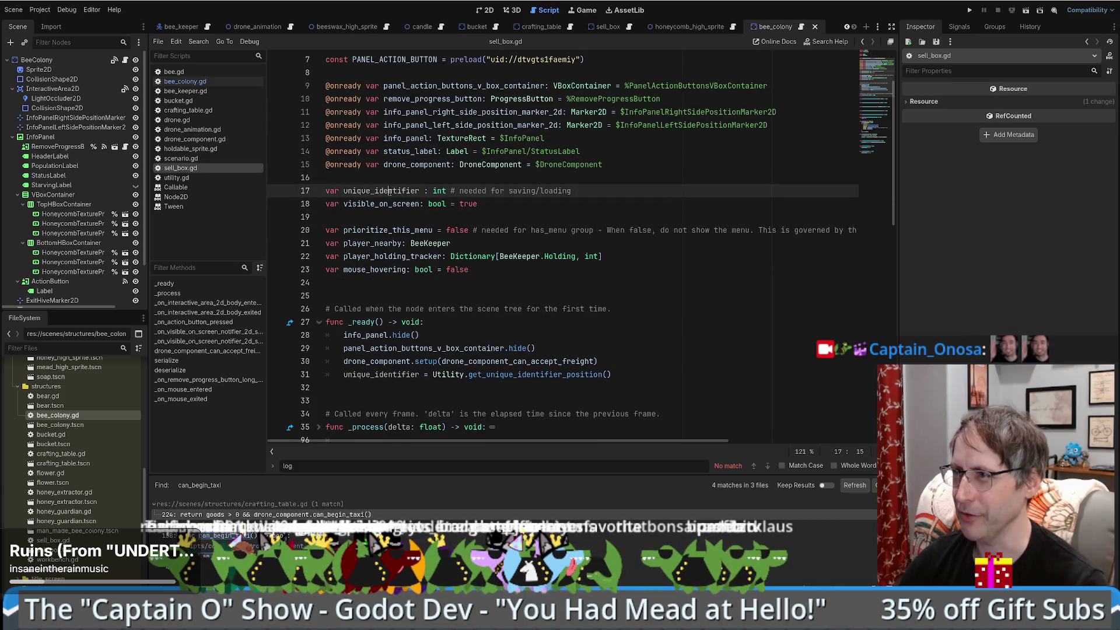
scroll(541, 233, down, 4)
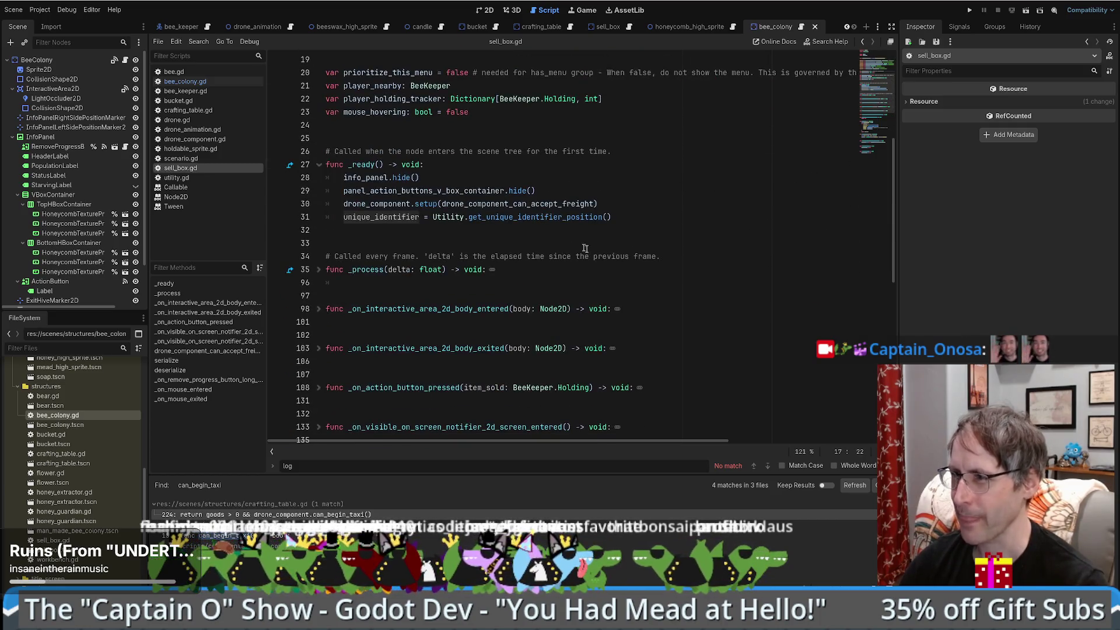
click(600, 241)
click(578, 234)
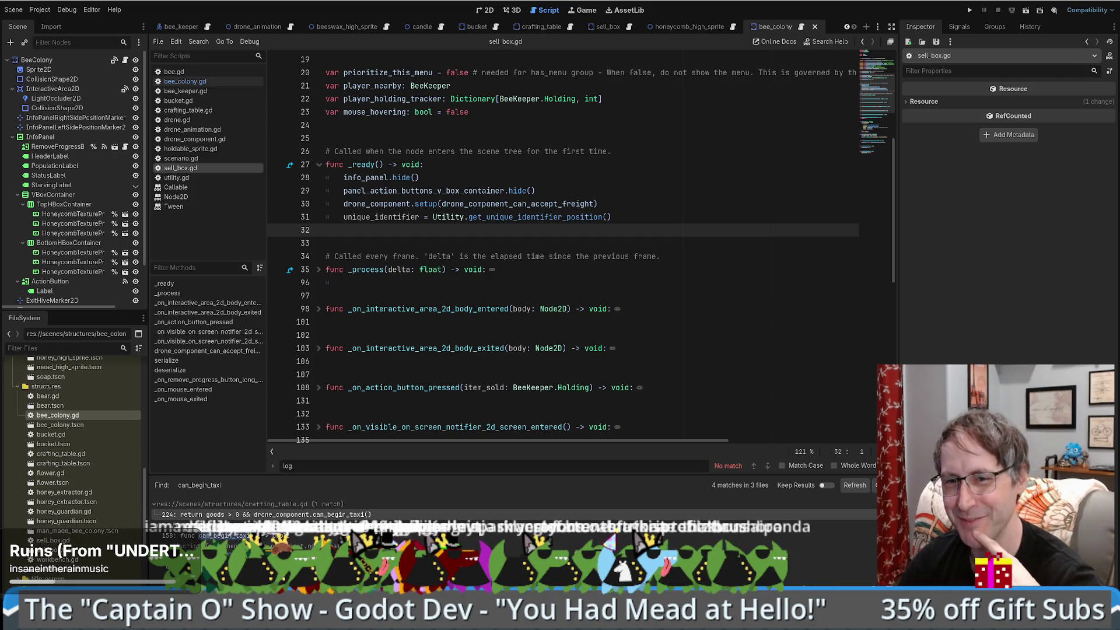
scroll(718, 289, down, 2)
scroll(688, 295, up, 8)
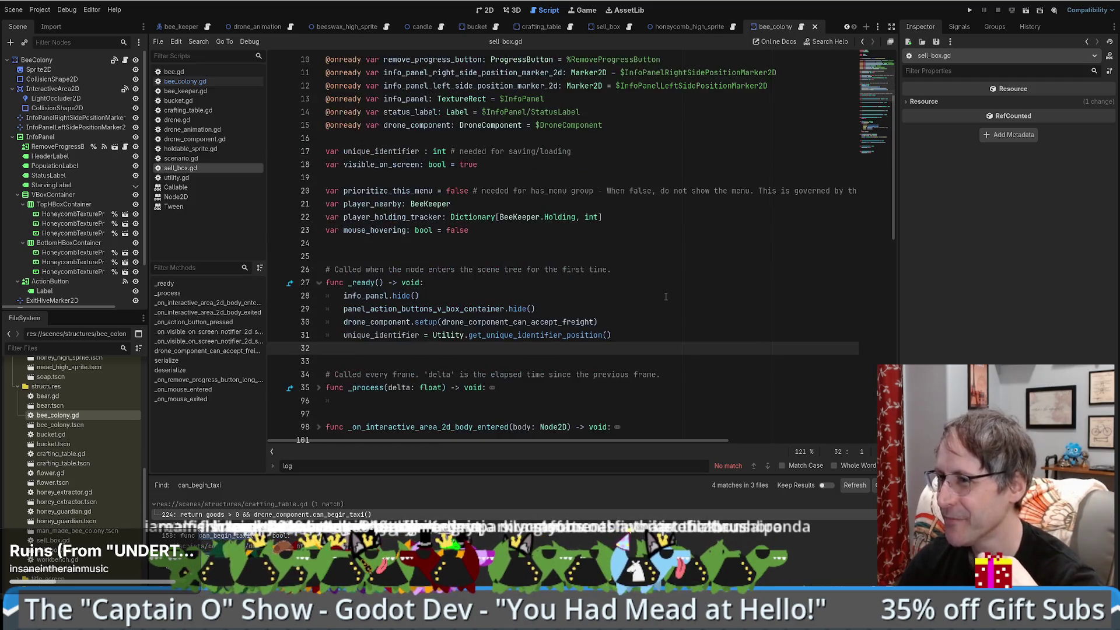
scroll(652, 305, down, 5)
scroll(652, 305, down, 8)
scroll(657, 268, up, 9)
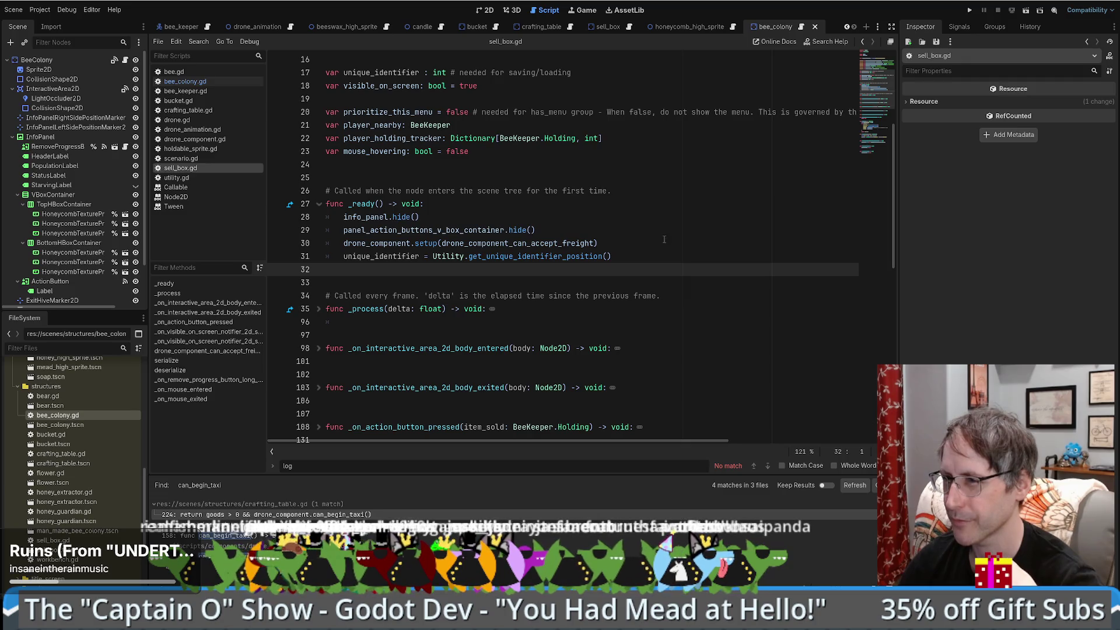
scroll(654, 225, up, 5)
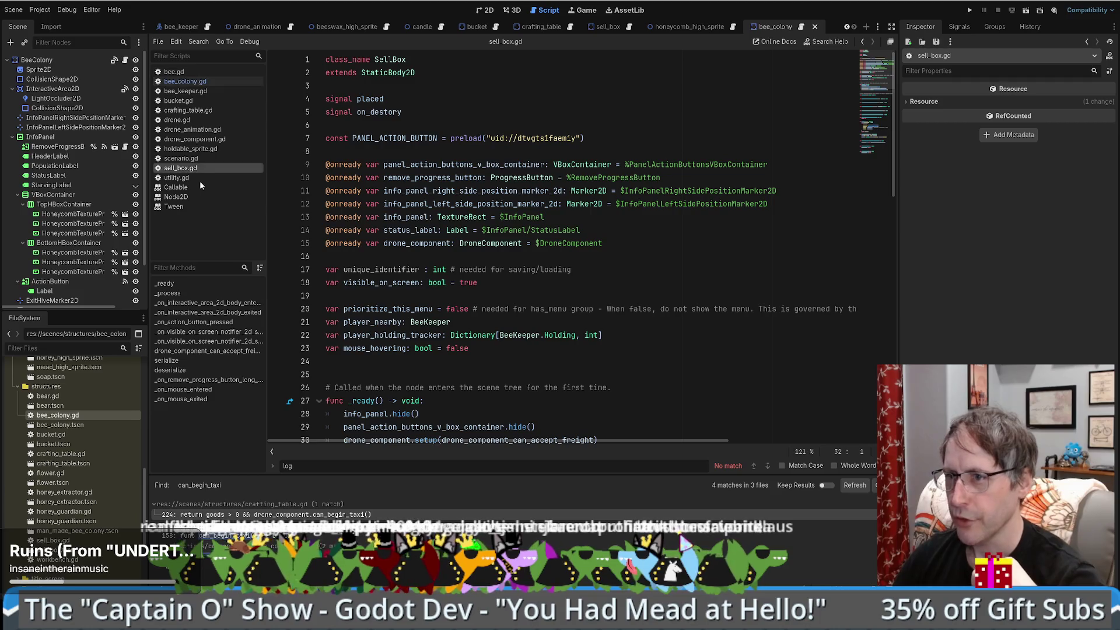
click(178, 120)
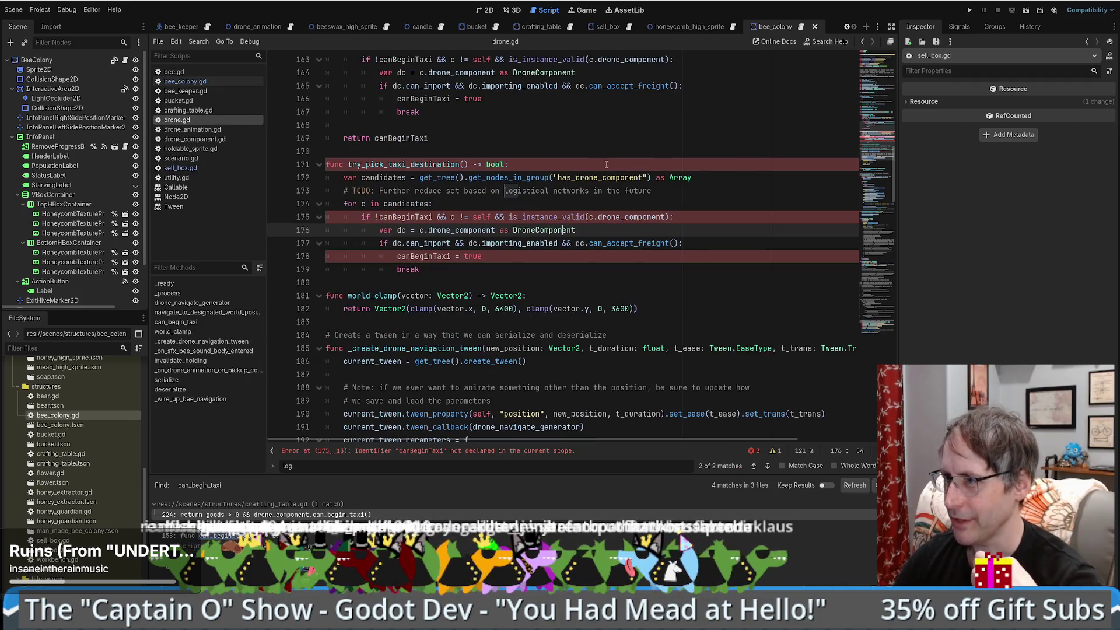
scroll(604, 183, down, 1)
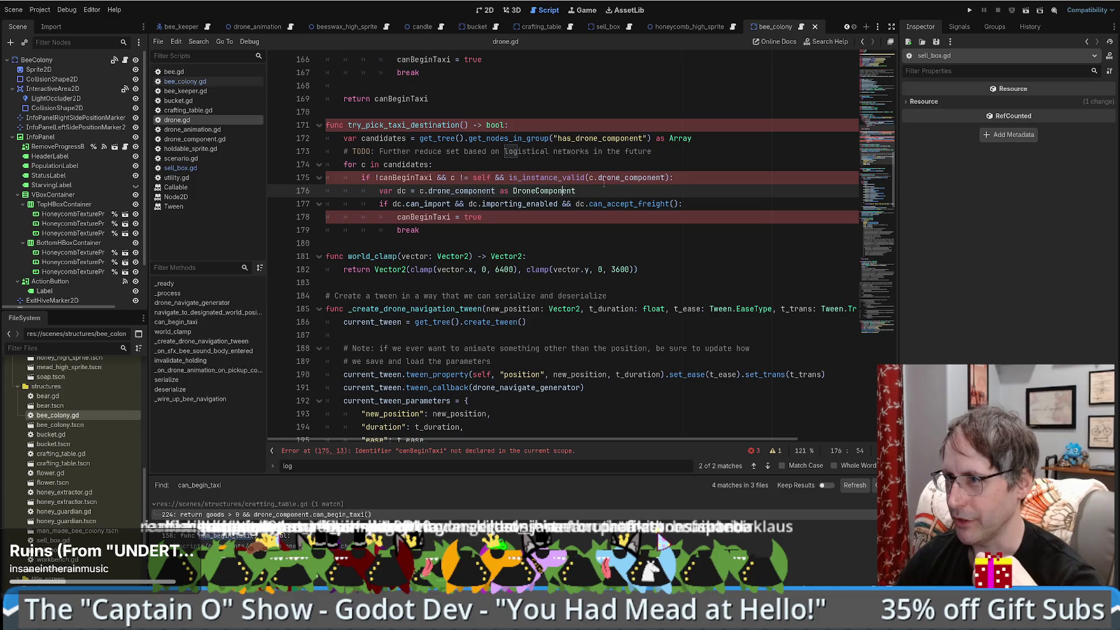
scroll(527, 190, up, 1)
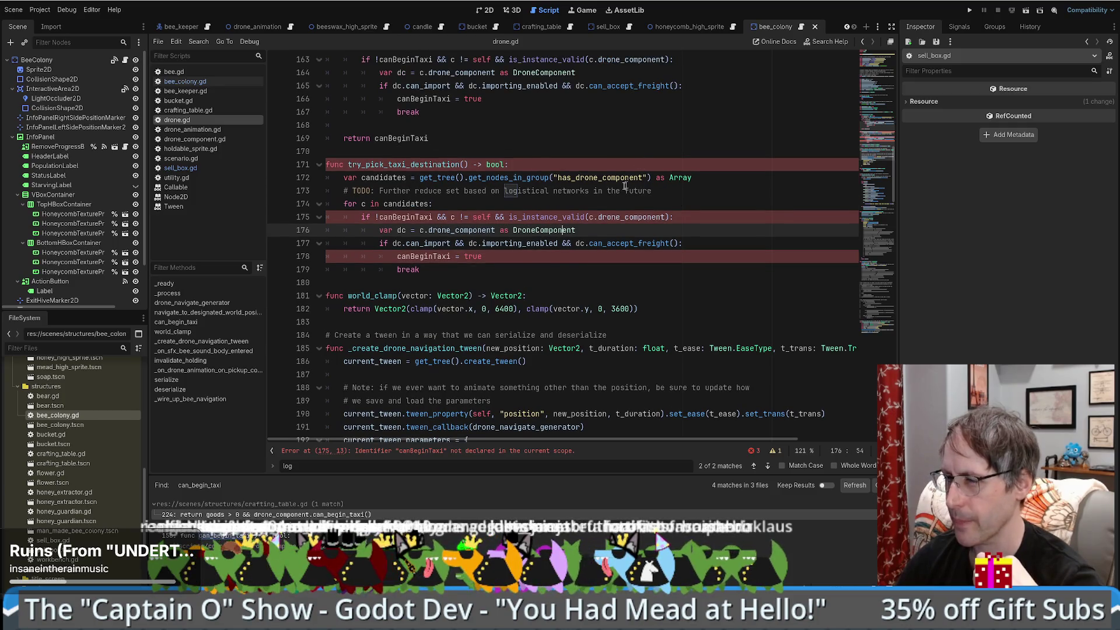
scroll(436, 224, up, 1)
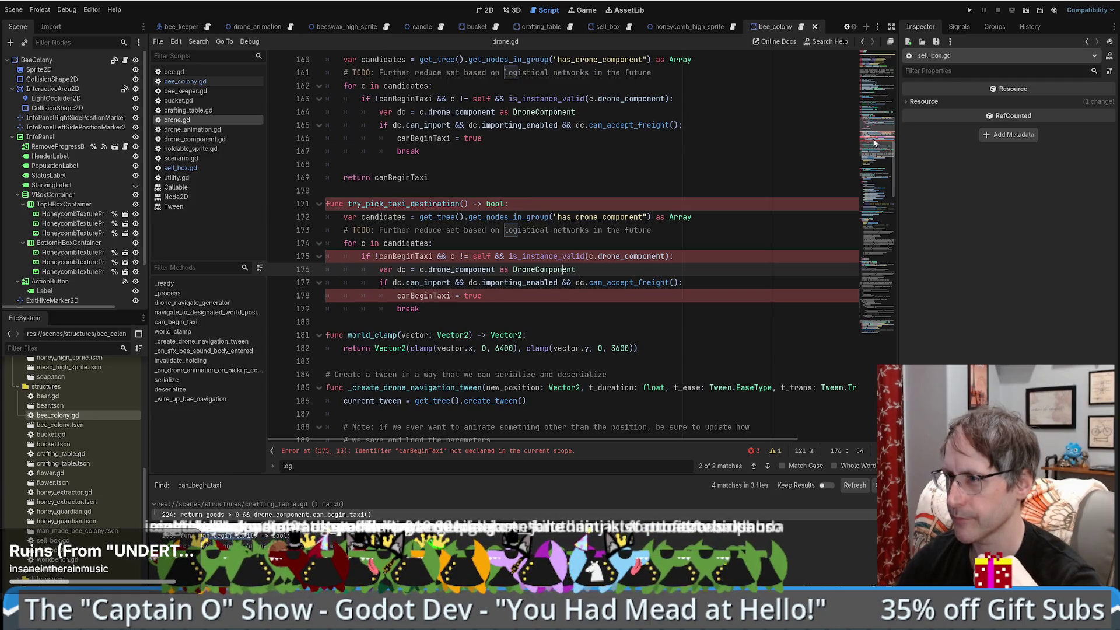
click(889, 69)
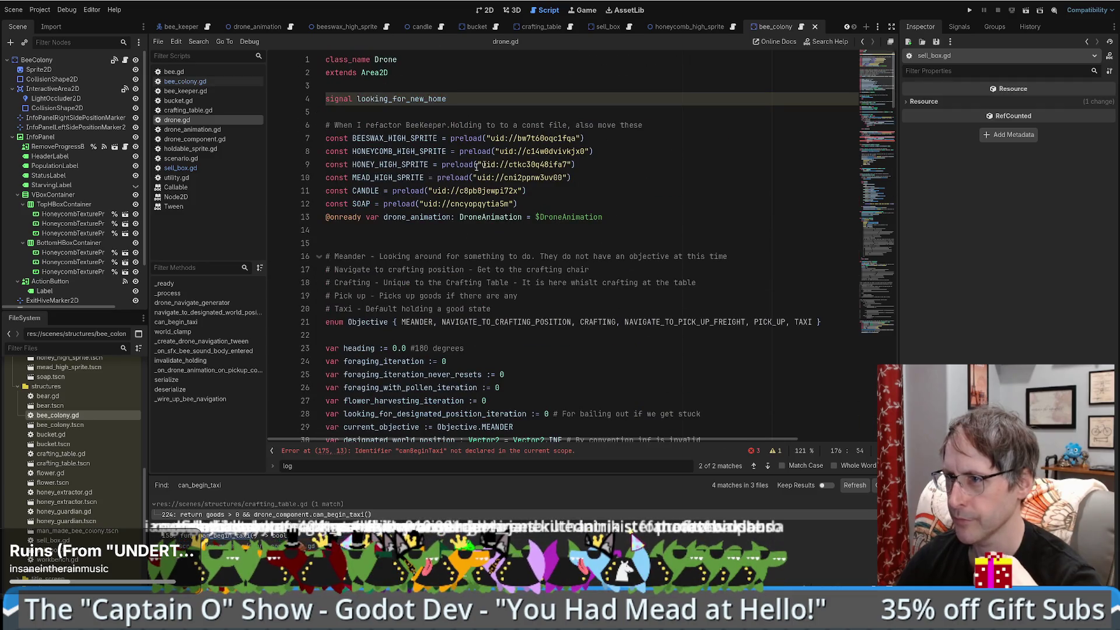
click(590, 234)
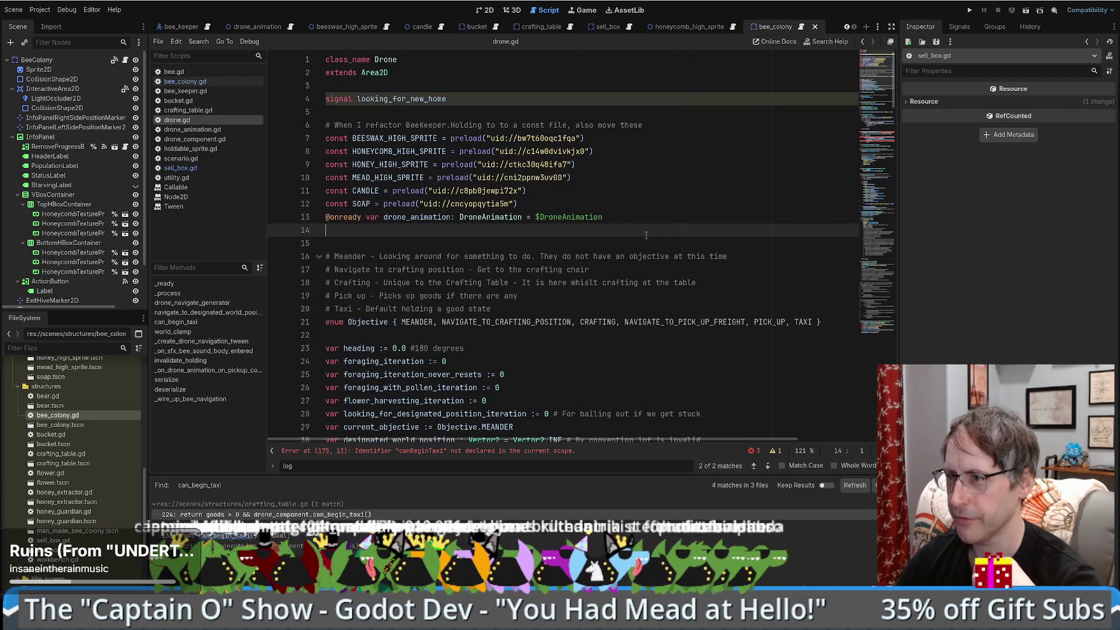
scroll(590, 237, down, 1)
scroll(554, 239, down, 2)
click(613, 339)
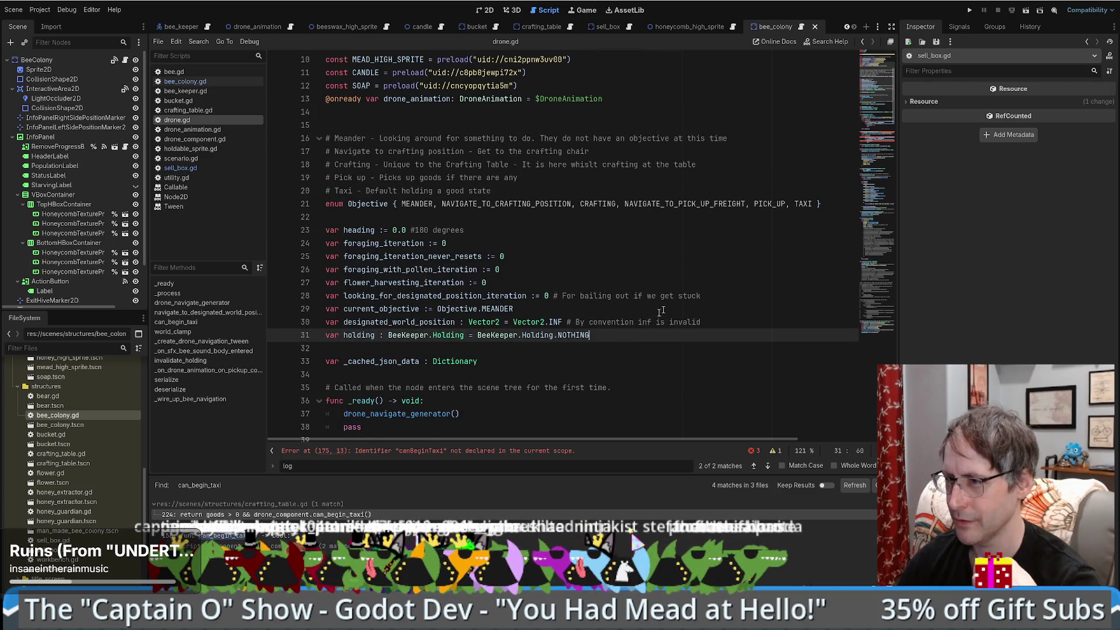
double_click(409, 322)
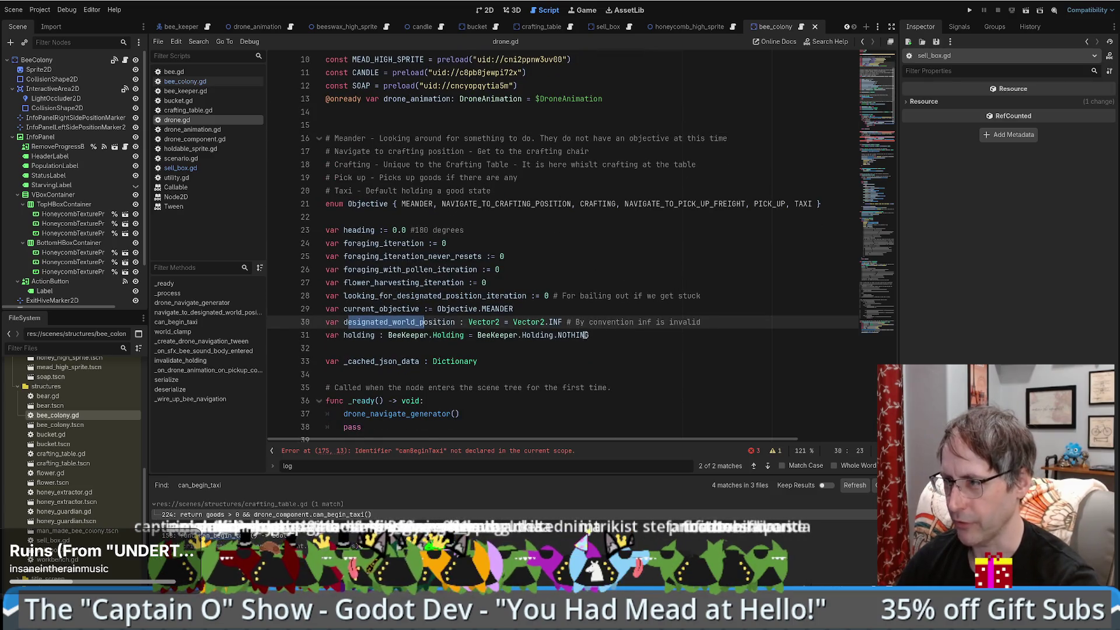
click(660, 334)
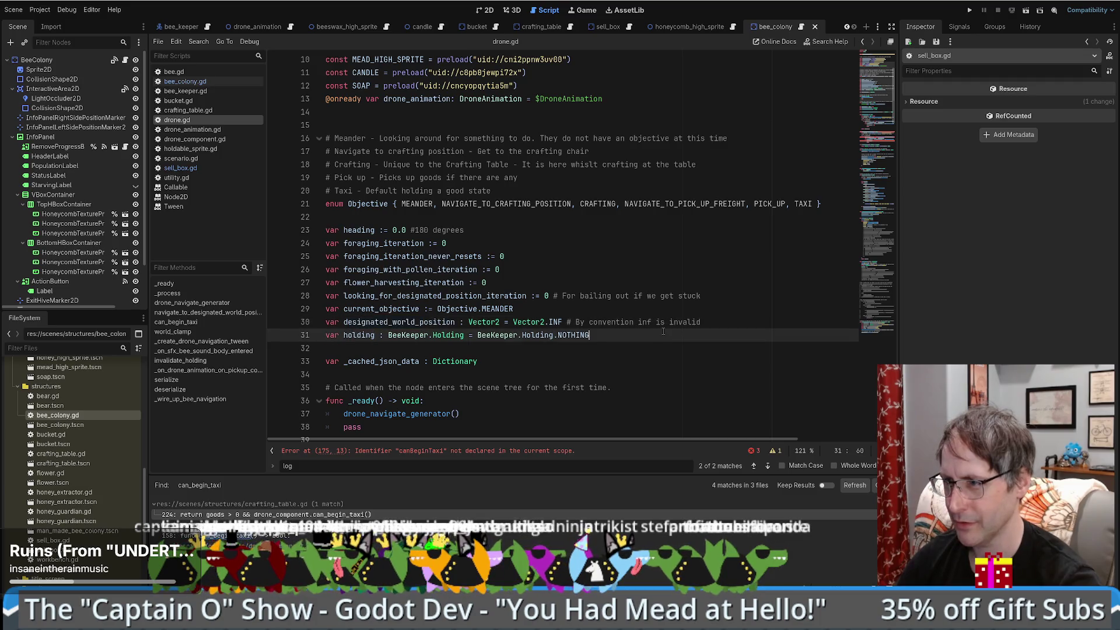
Step: Declare 'var designated_structure_id :=' on a new line 32 right after holding
key(Return)
text(var)
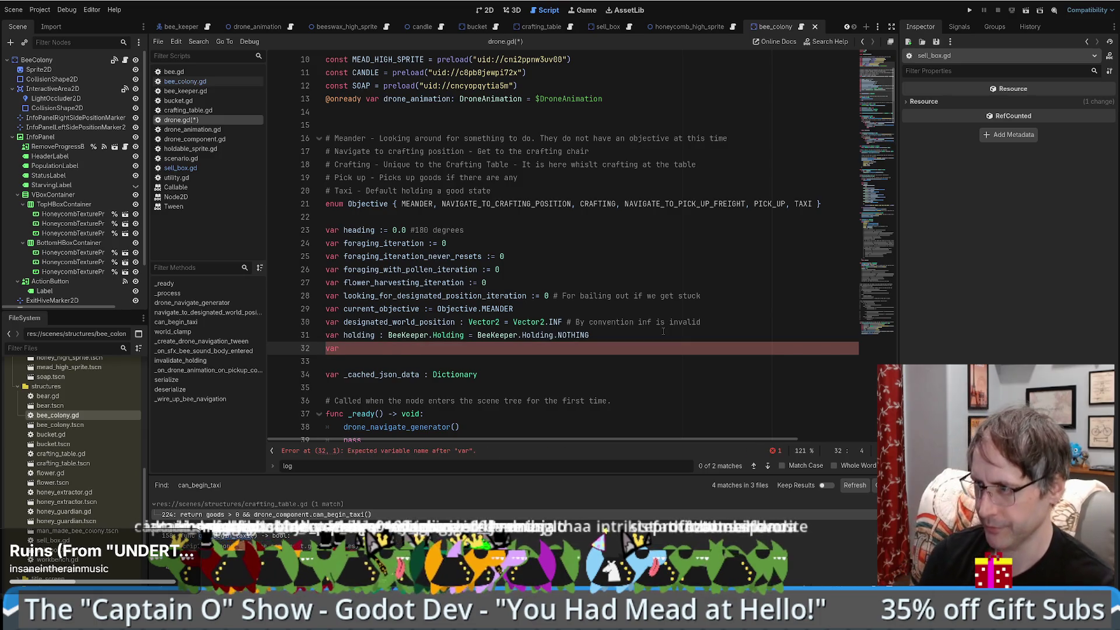
text( f)
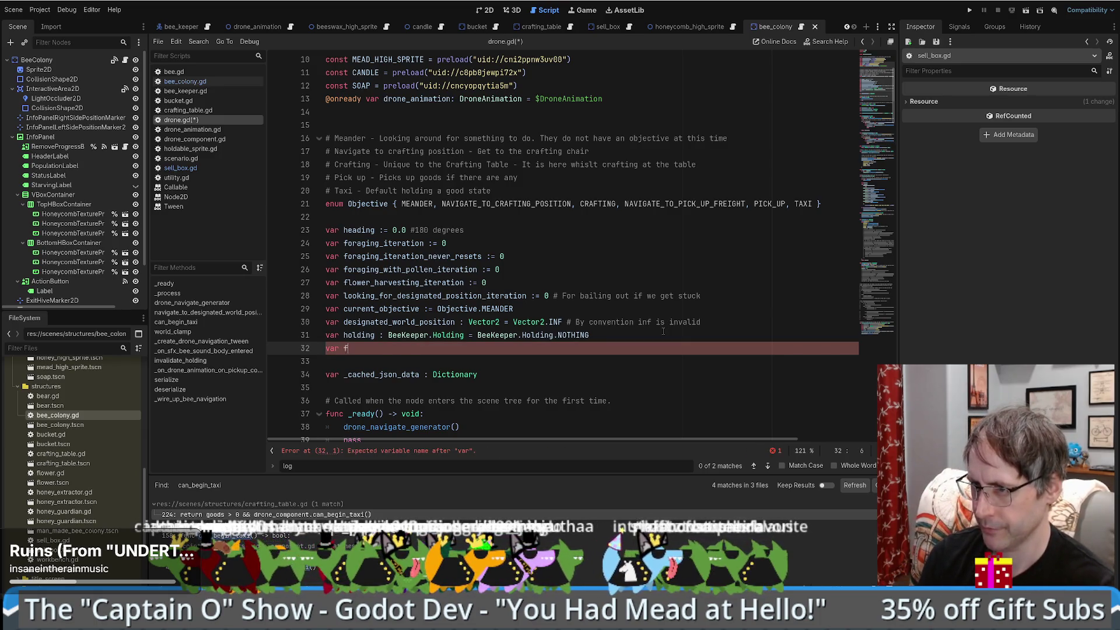
text(reight_)
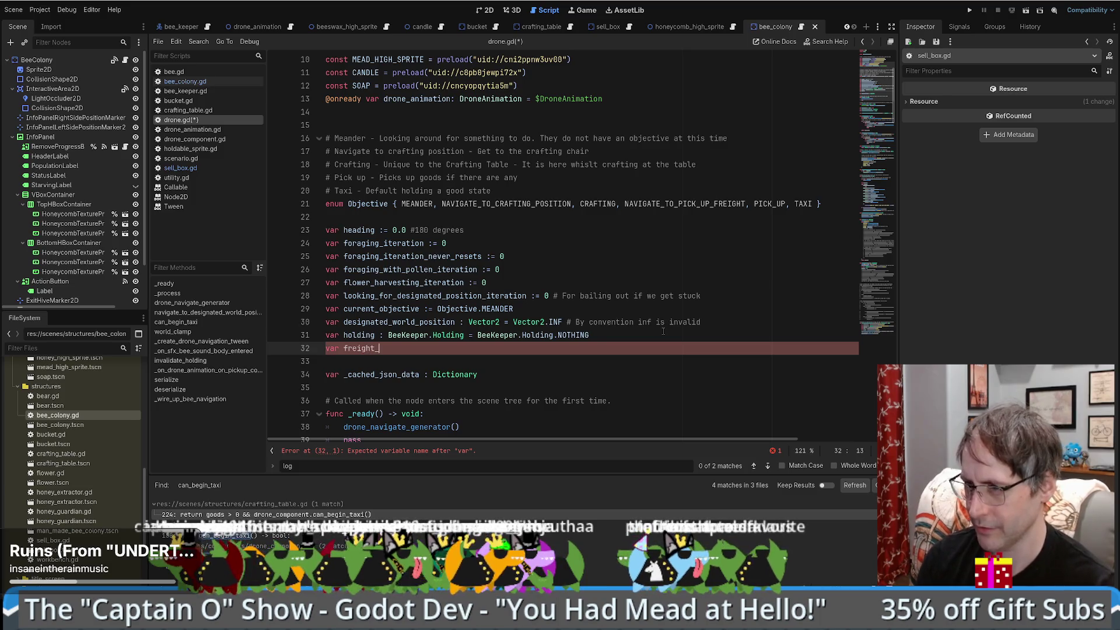
text(detination)
key(BackSpace)
key(BackSpace)
key(BackSpace)
key(BackSpace)
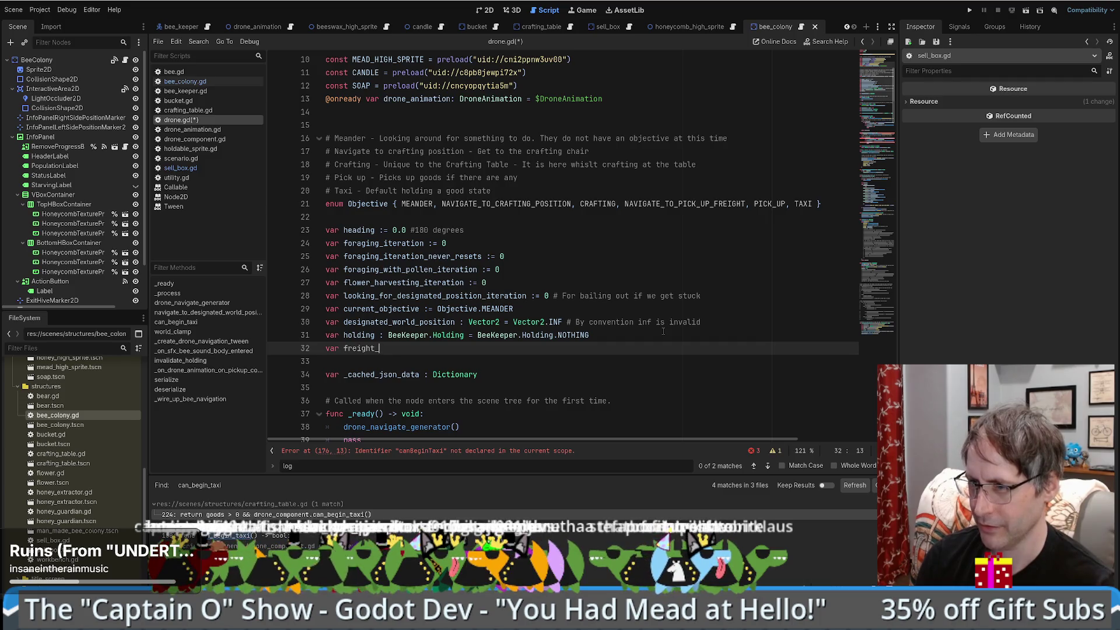
text(structure)
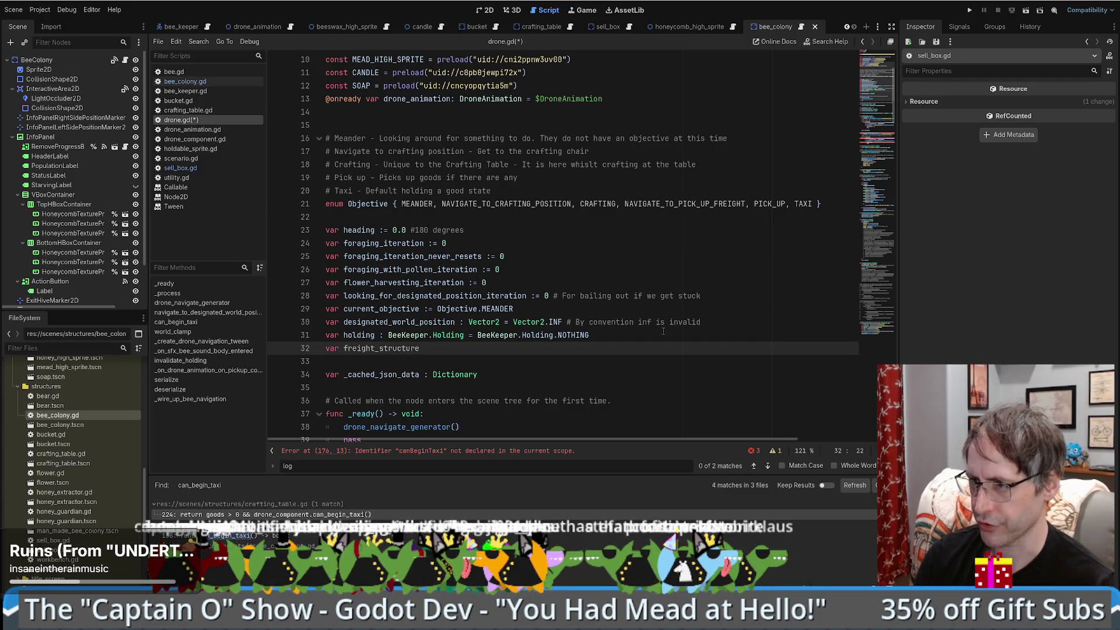
key(BackSpace)
key(BackSpace)
key(BackSpace)
text(taxi_)
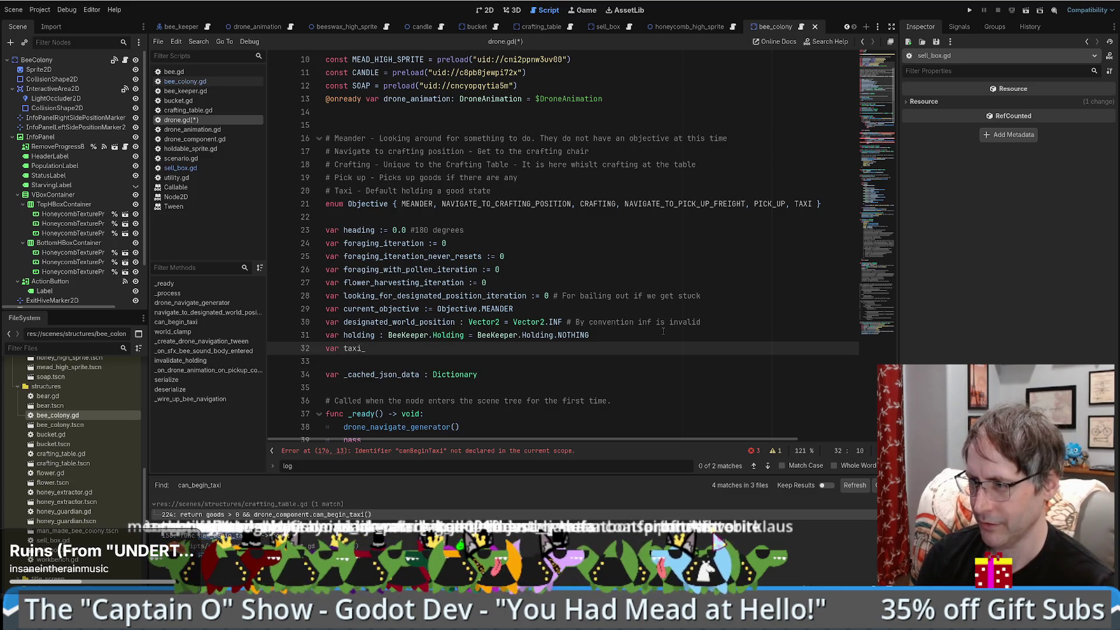
key(BackSpace)
key(BackSpace)
key(BackSpace)
key(BackSpace)
key(BackSpace)
text(structure)
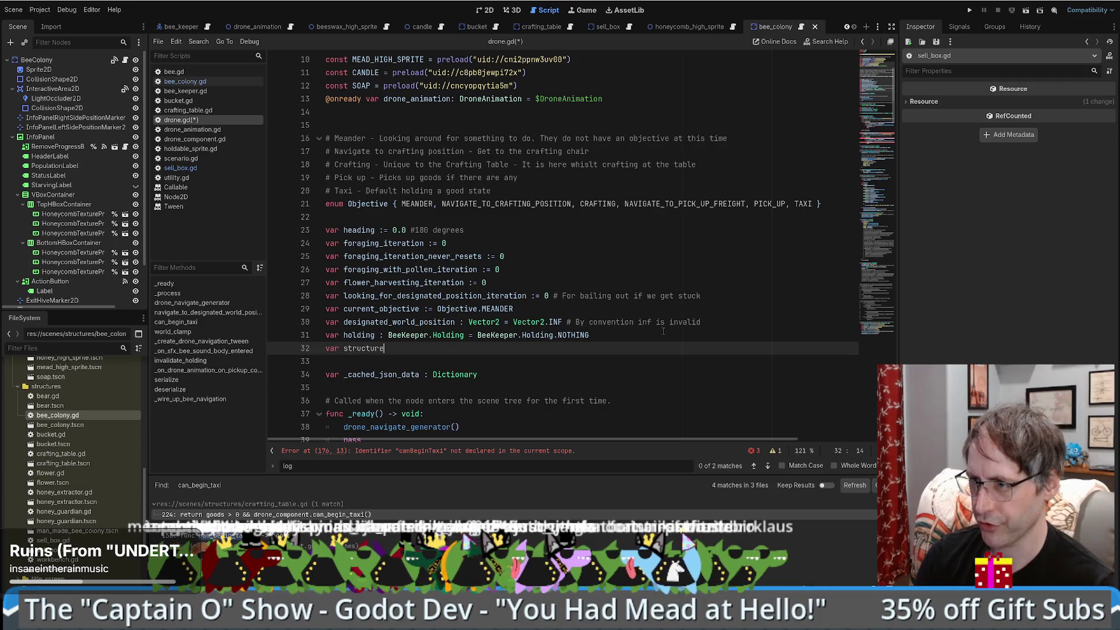
text(_id_t)
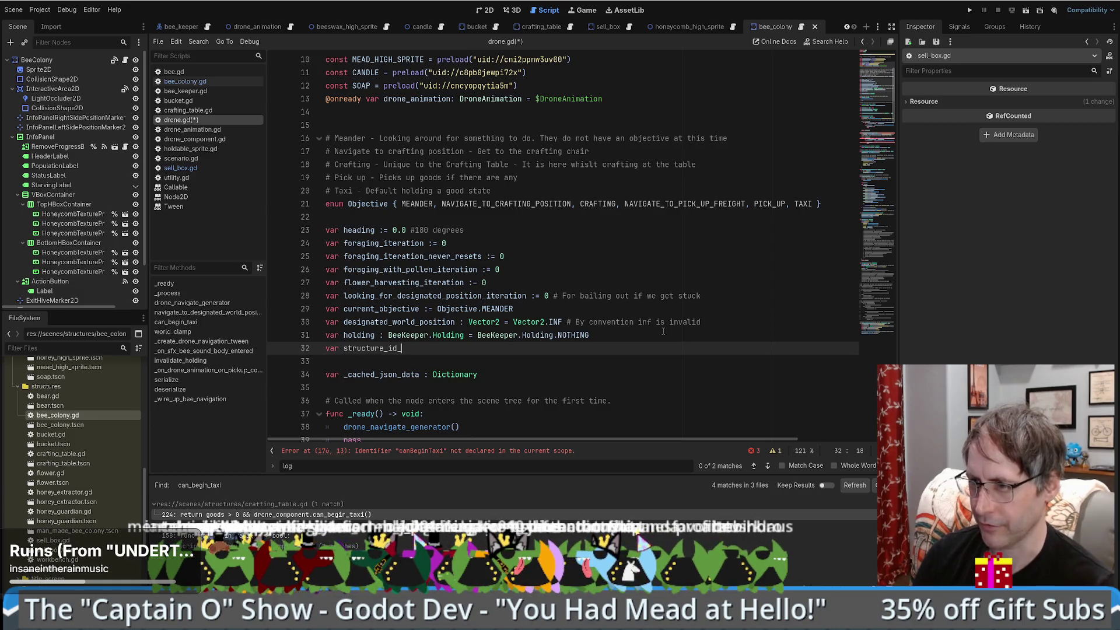
key(ctrl+Left)
key(Left)
text(esignated_)
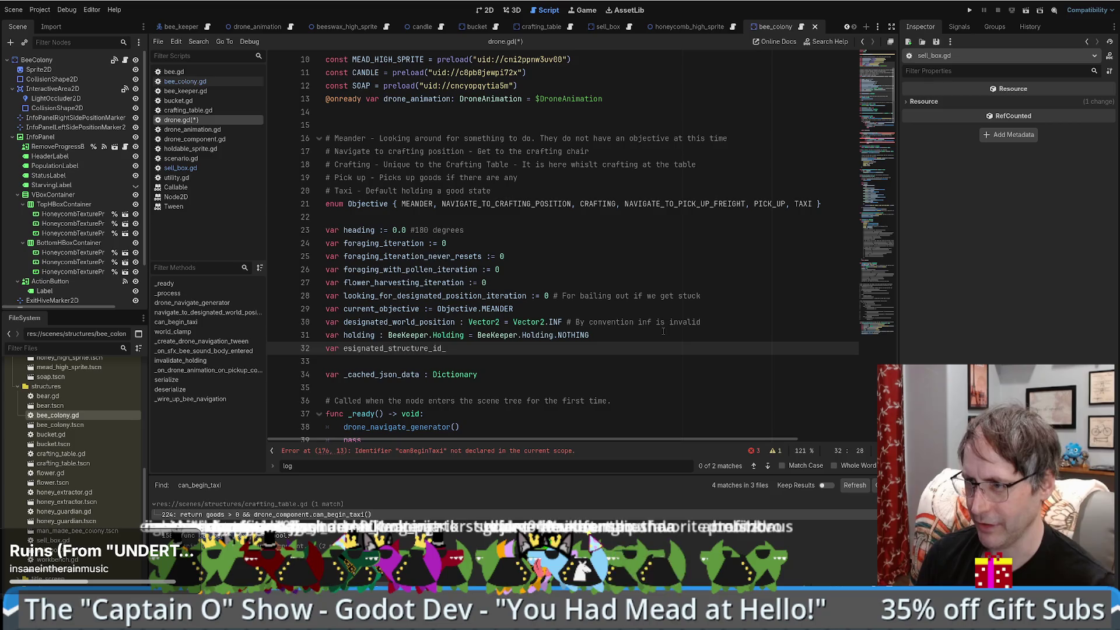
key(Home)
key(Right)
key(Right)
key(Right)
text(d)
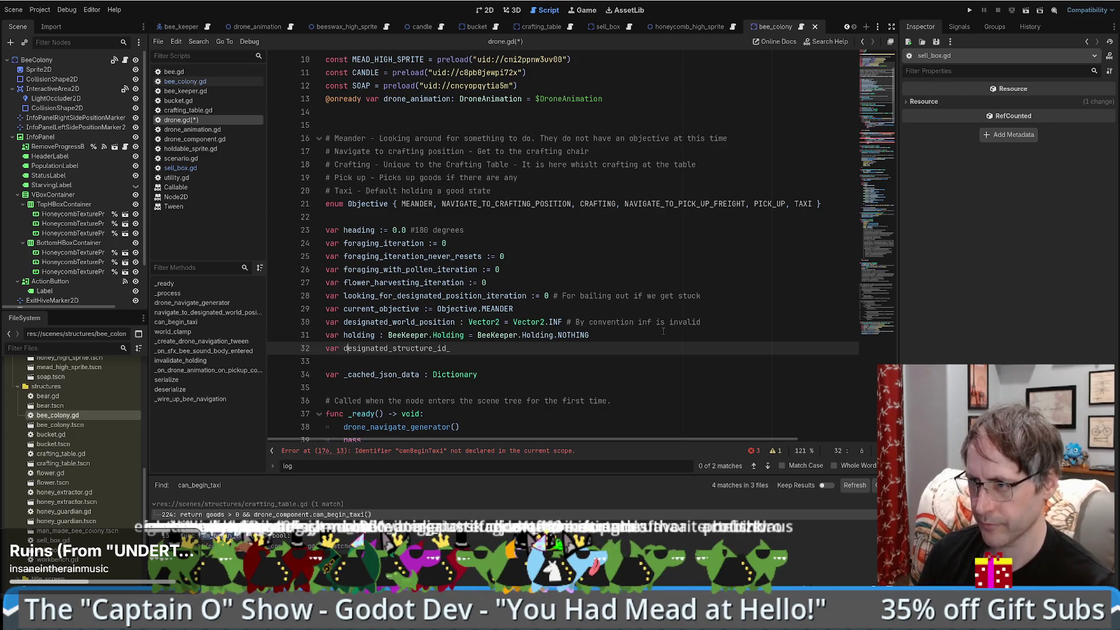
key(BackSpace)
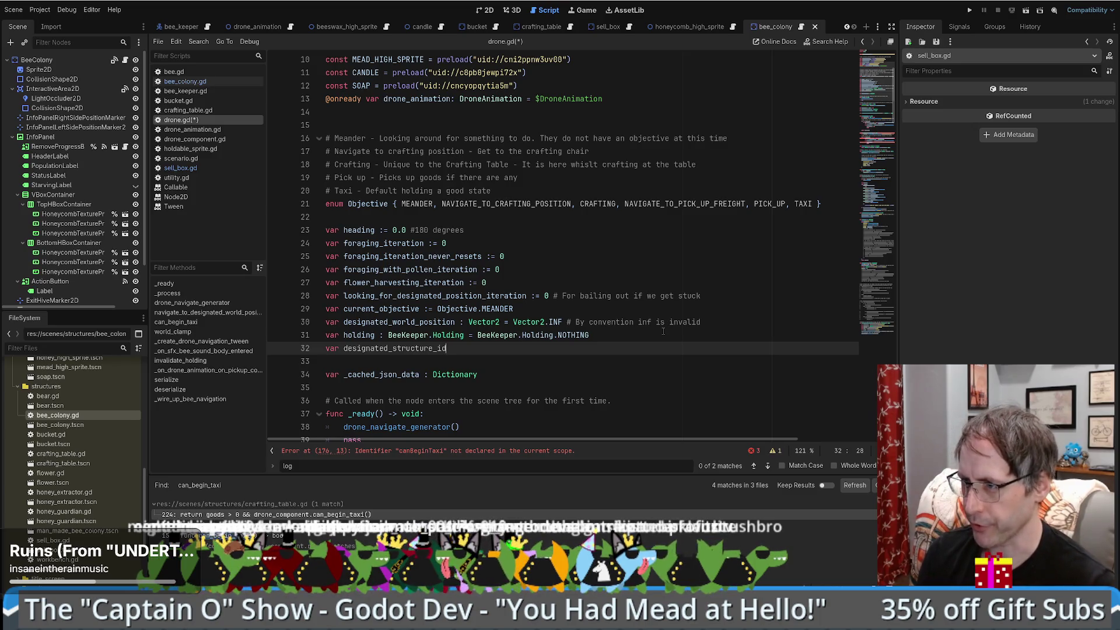
text( :=)
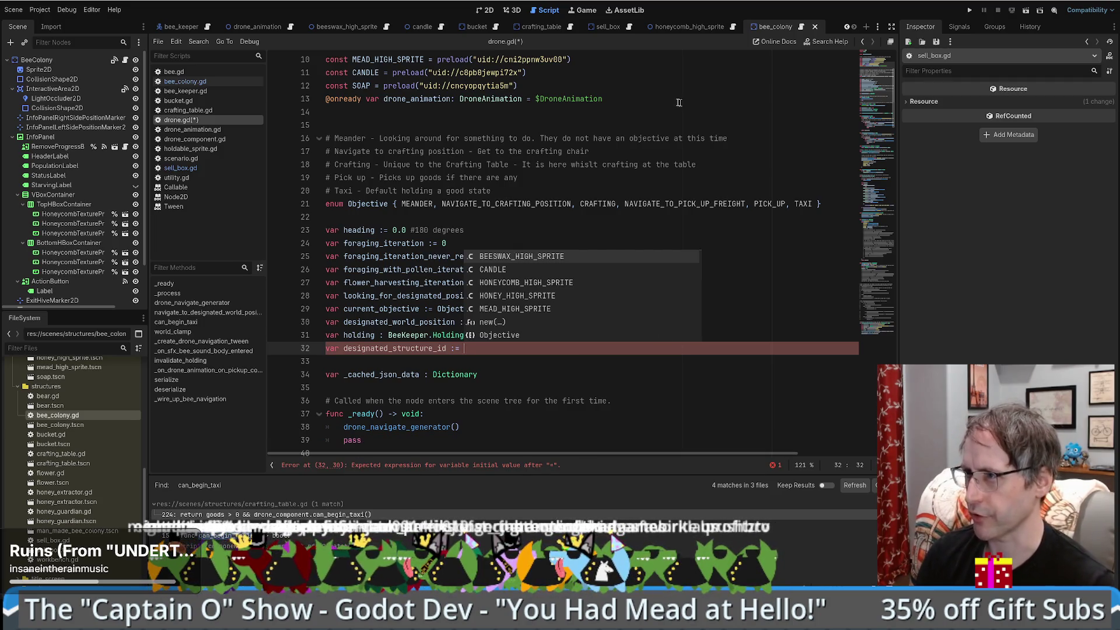
click(630, 27)
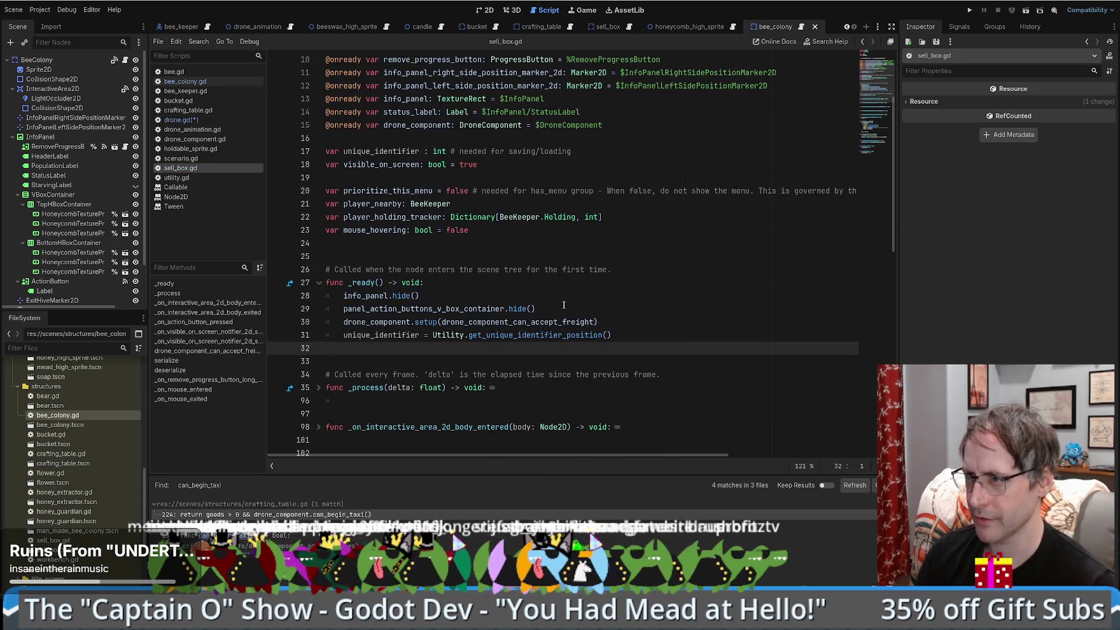
ctrl+click(346, 335)
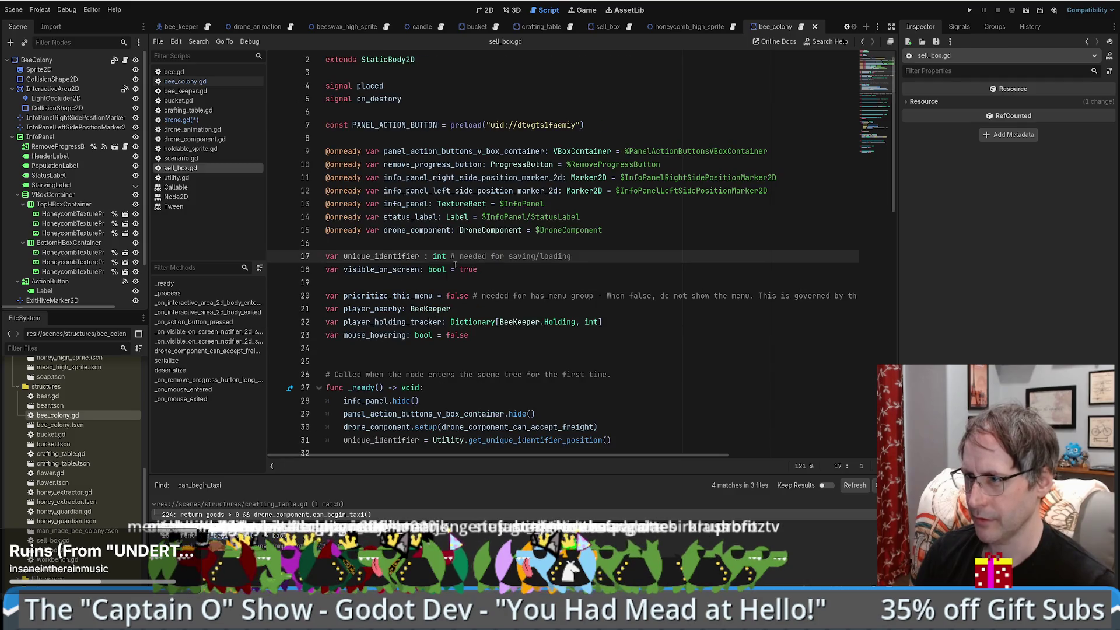
scroll(456, 264, down, 5)
scroll(456, 265, up, 3)
key(alt+Left)
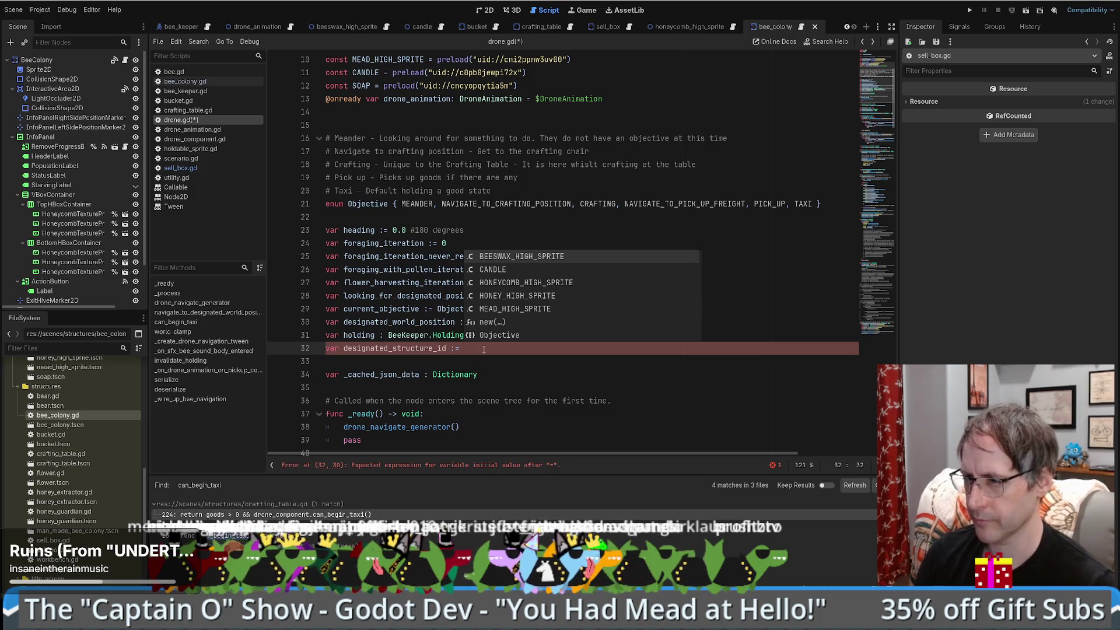
Step: Complete line 32 as 'var designated_structure_id := -1', then return to the error line
key(BackSpace)
key(BackSpace)
text(int)
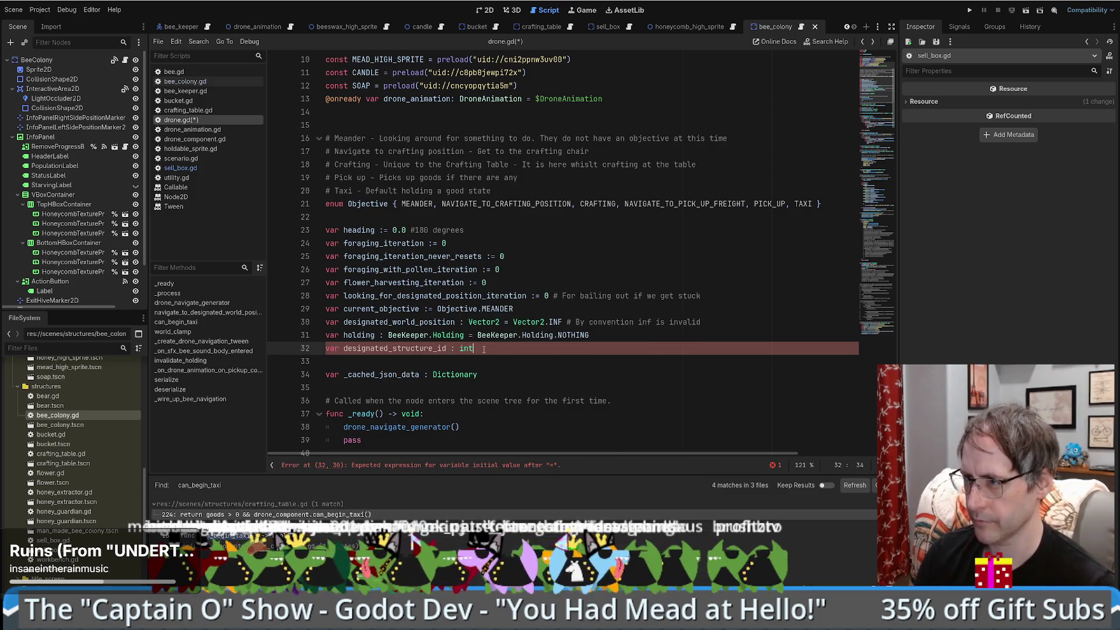
key(Escape)
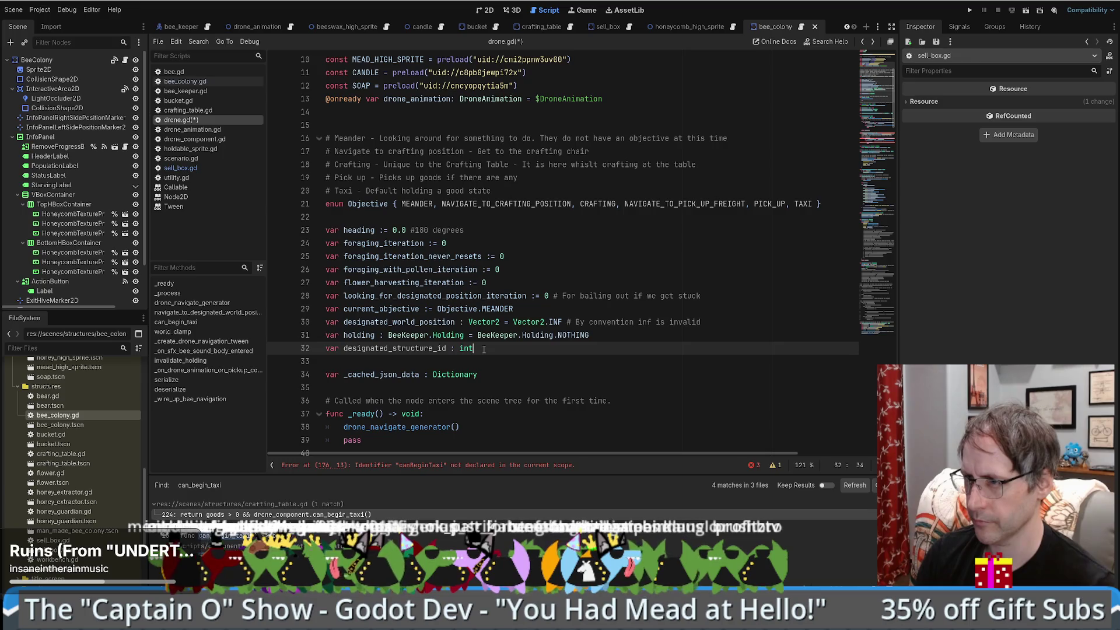
key(BackSpace)
key(BackSpace)
key(BackSpace)
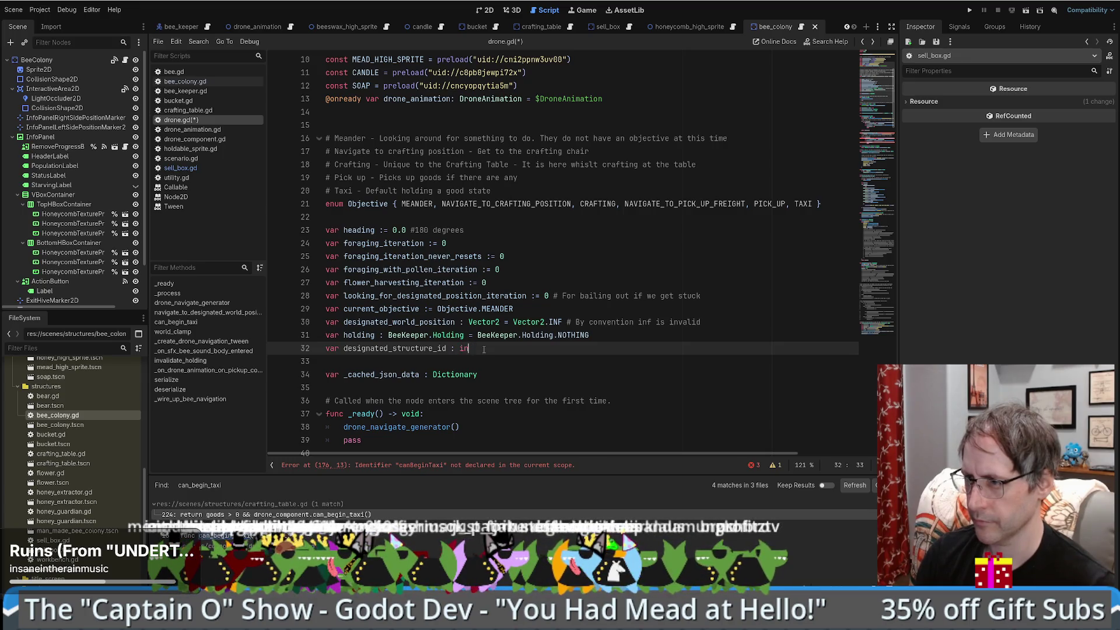
text(=0)
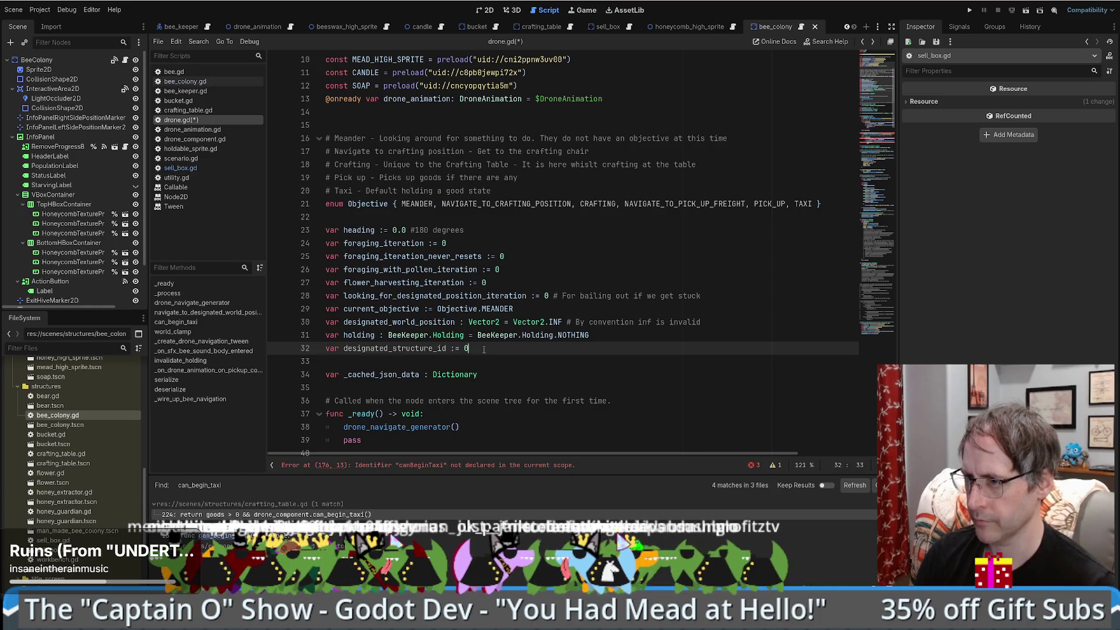
key(Page_Up)
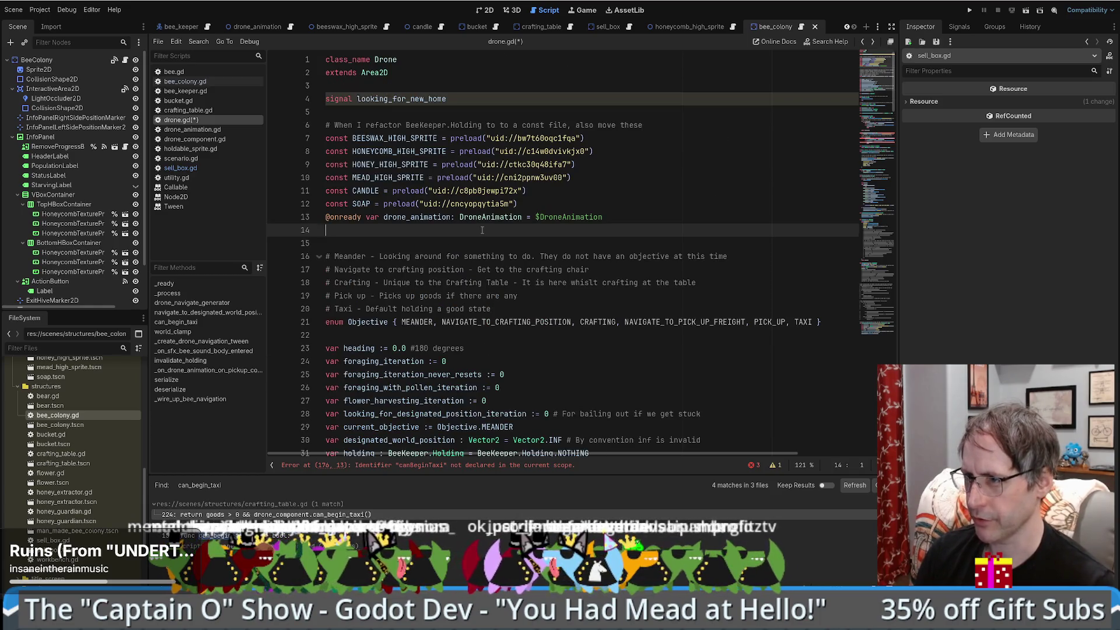
key(alt+Left)
key(alt+Right)
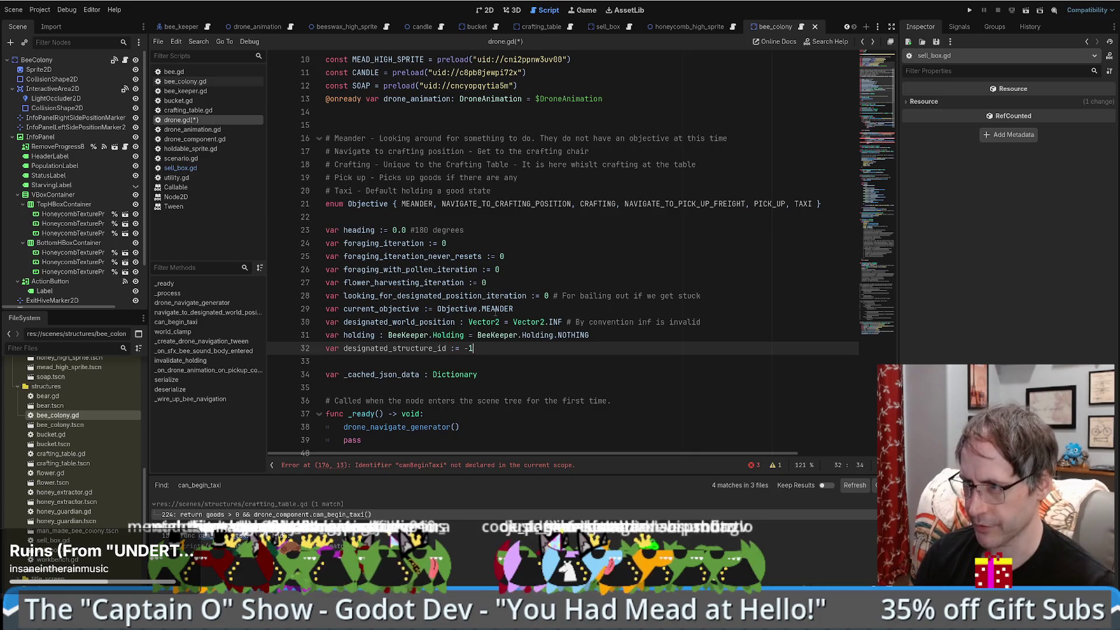
key(BackSpace)
text(-1)
key(Page_Up)
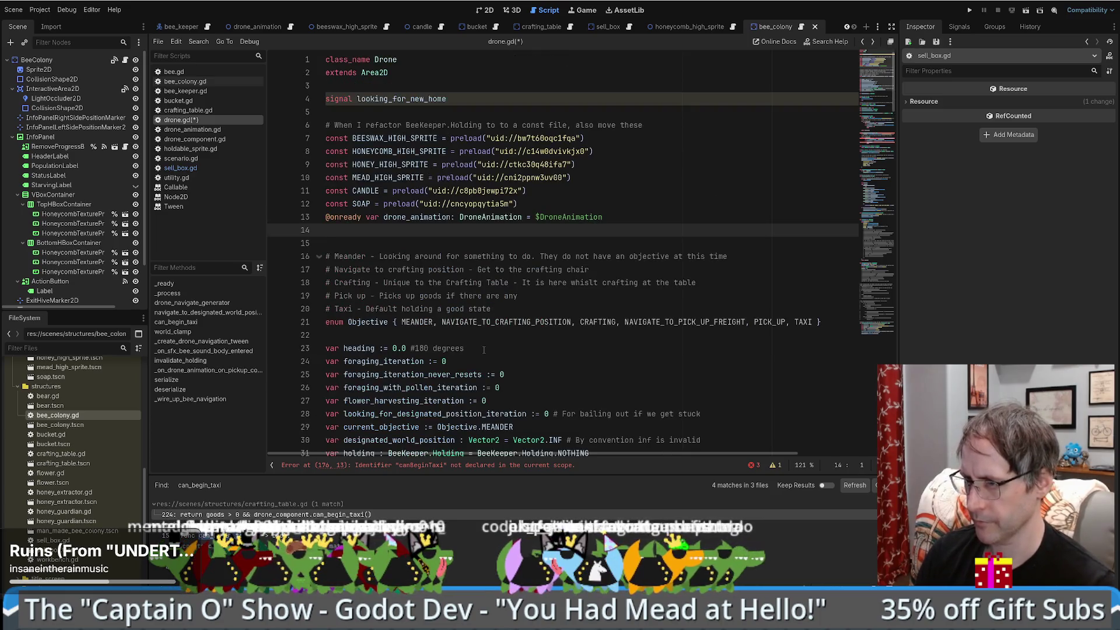
key(ctrl+l)
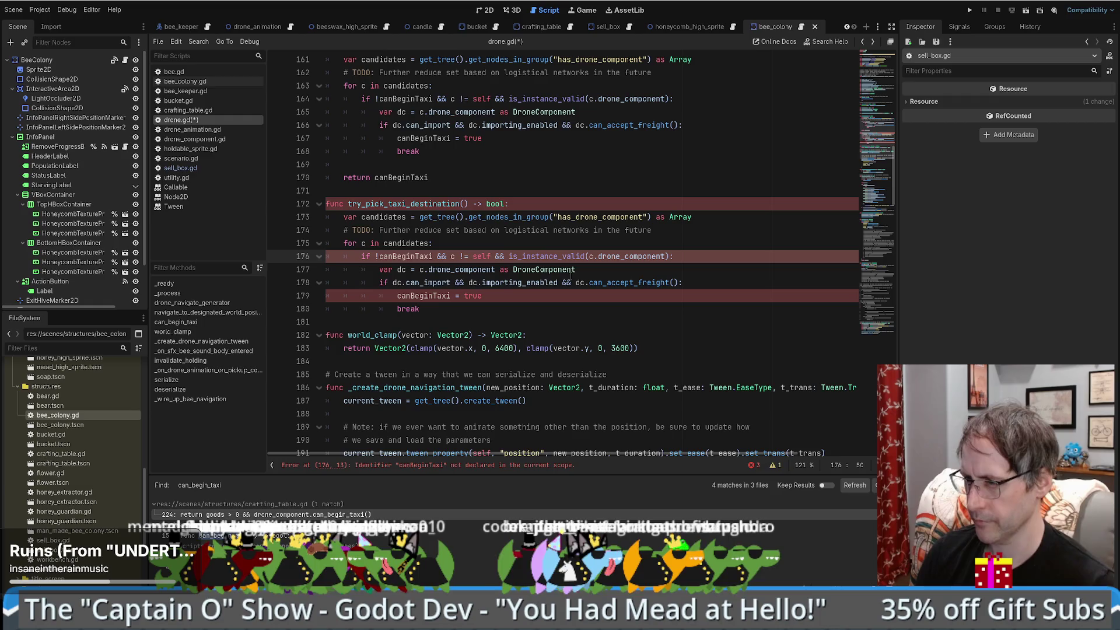
Step: Inspect get_unique_identifier_position and _global_unique_identifier_position in utility.gd, then return to sell_box.gd
click(618, 30)
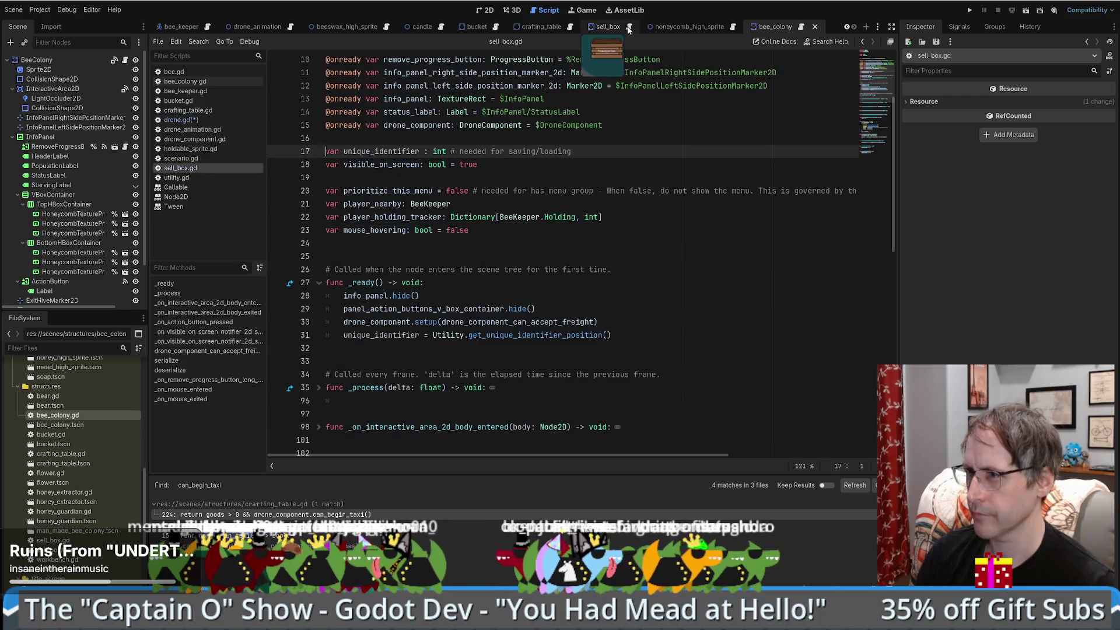
ctrl+click(551, 335)
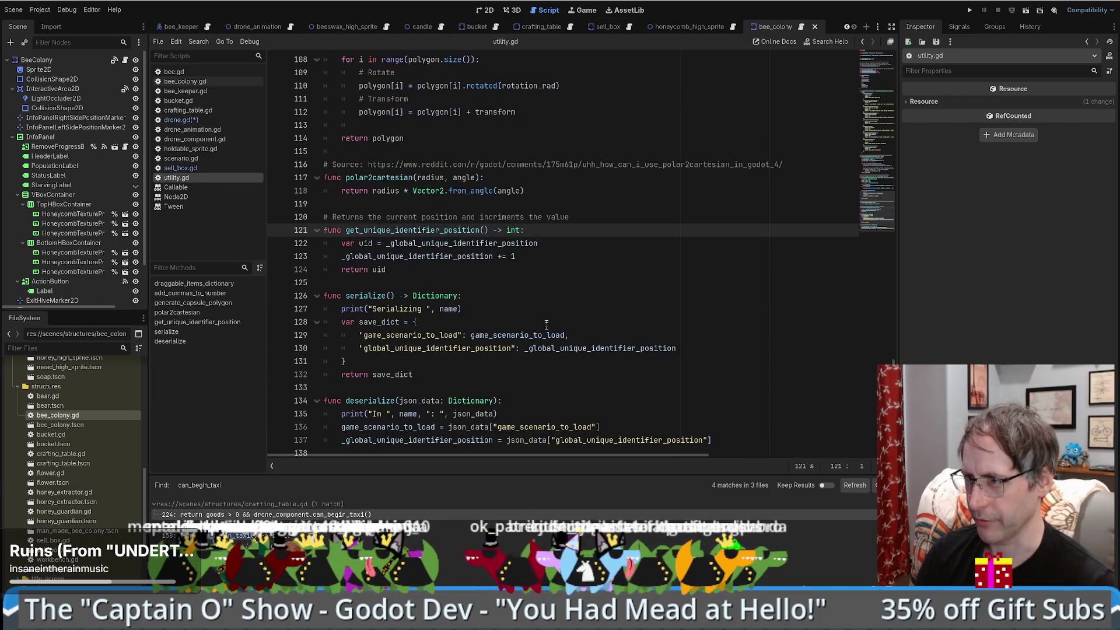
click(482, 243)
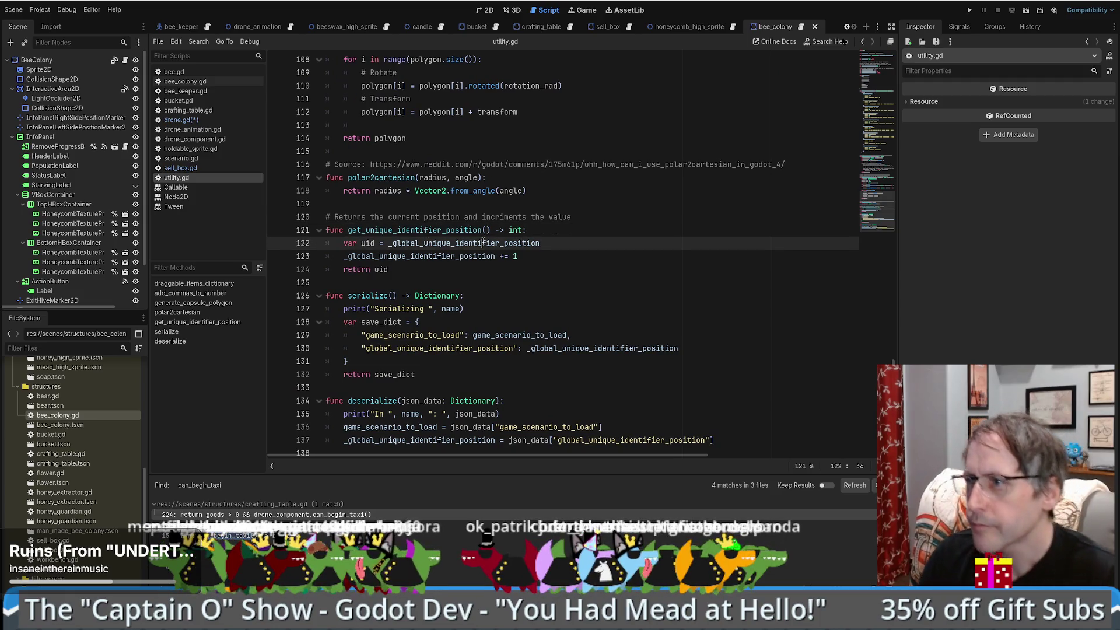
ctrl+click(482, 243)
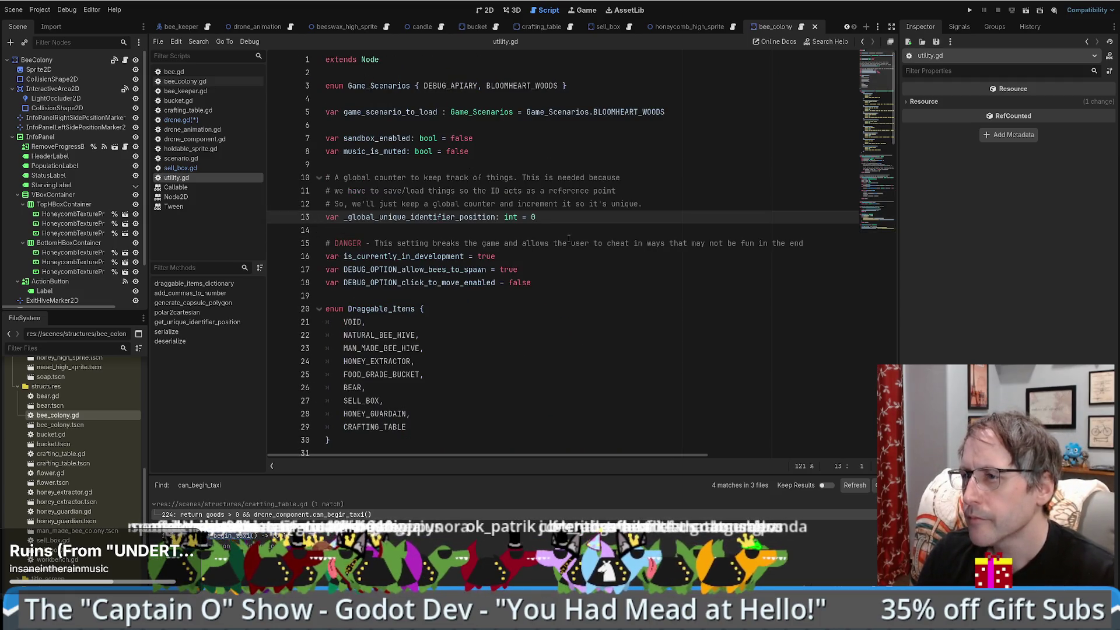
key(alt+Left)
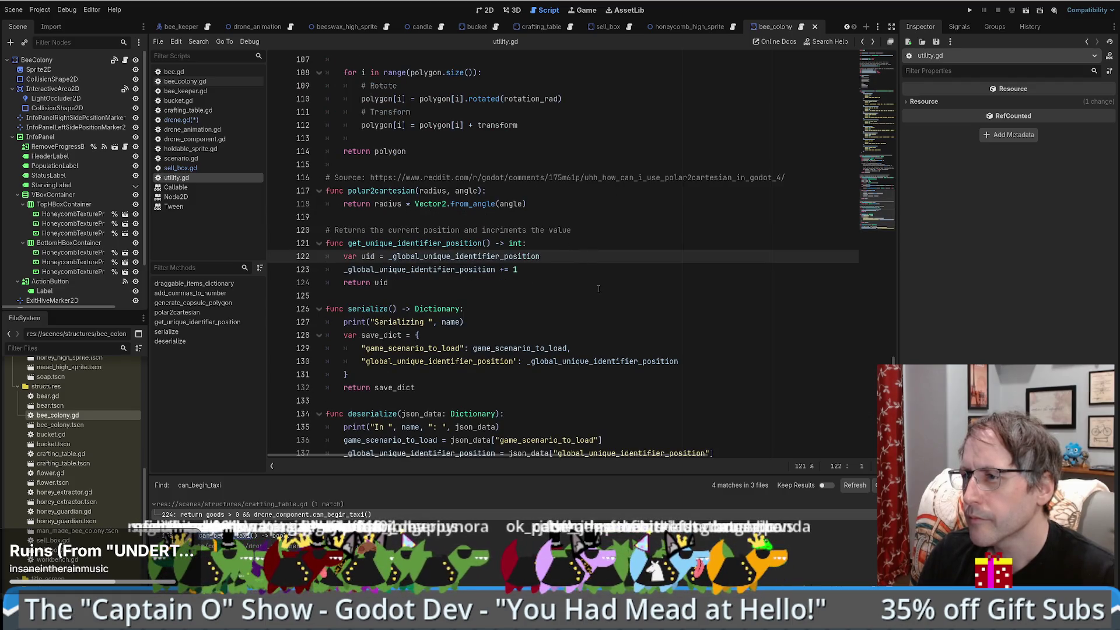
key(alt+Left)
key(alt+Left)
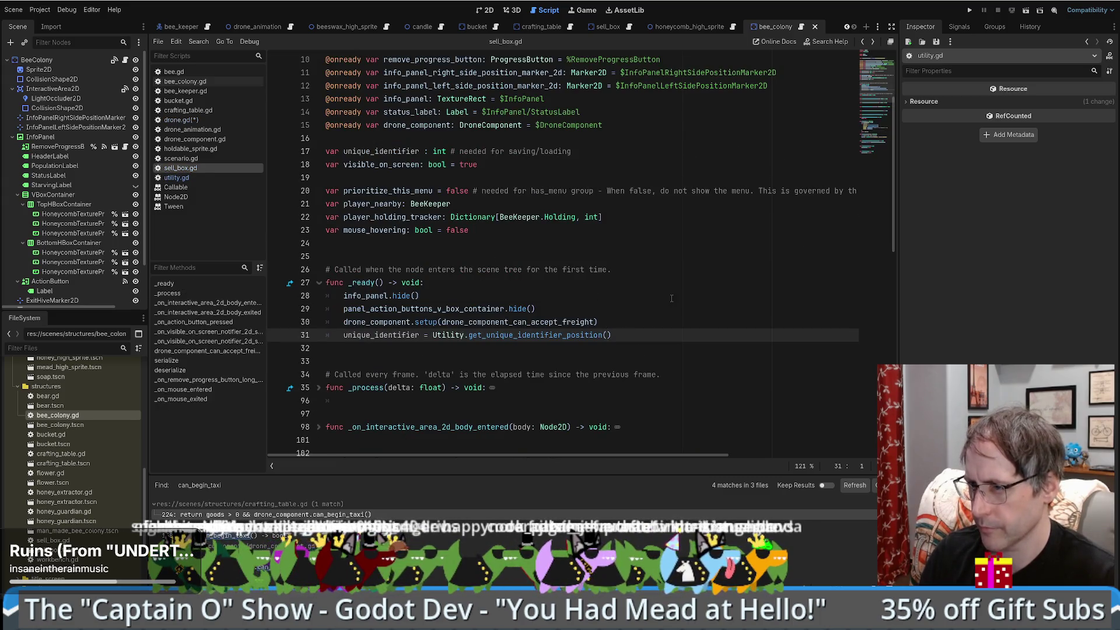
key(alt+Left)
key(alt+Left)
key(alt+Left)
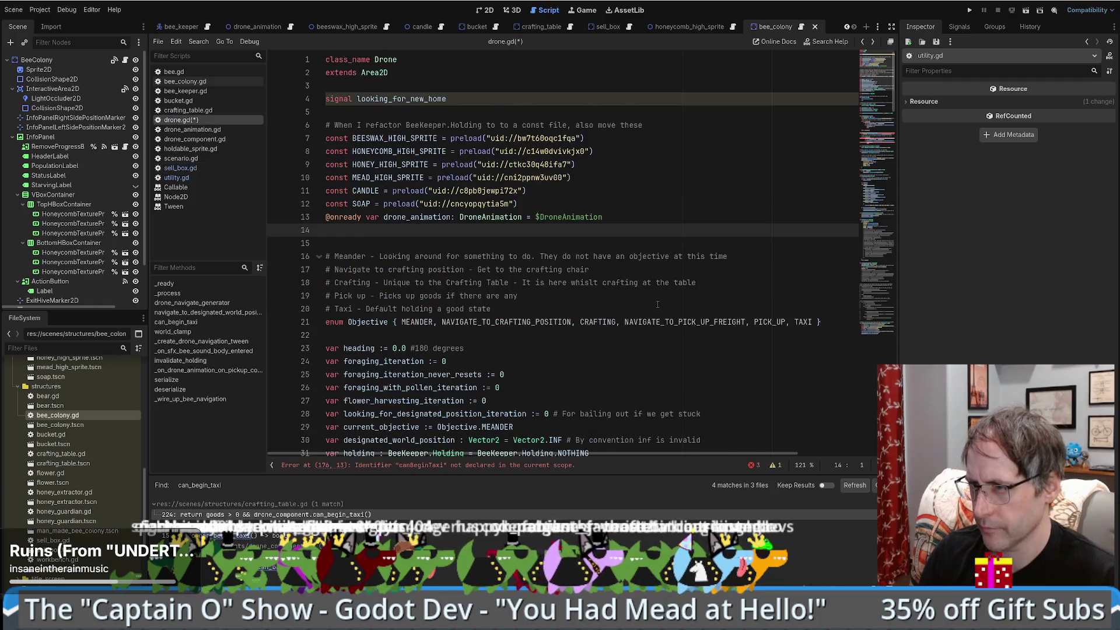
Step: Append '# By convention -1 means no structure designated' to the designated_structure_id line
drag(877, 85, 876, 82)
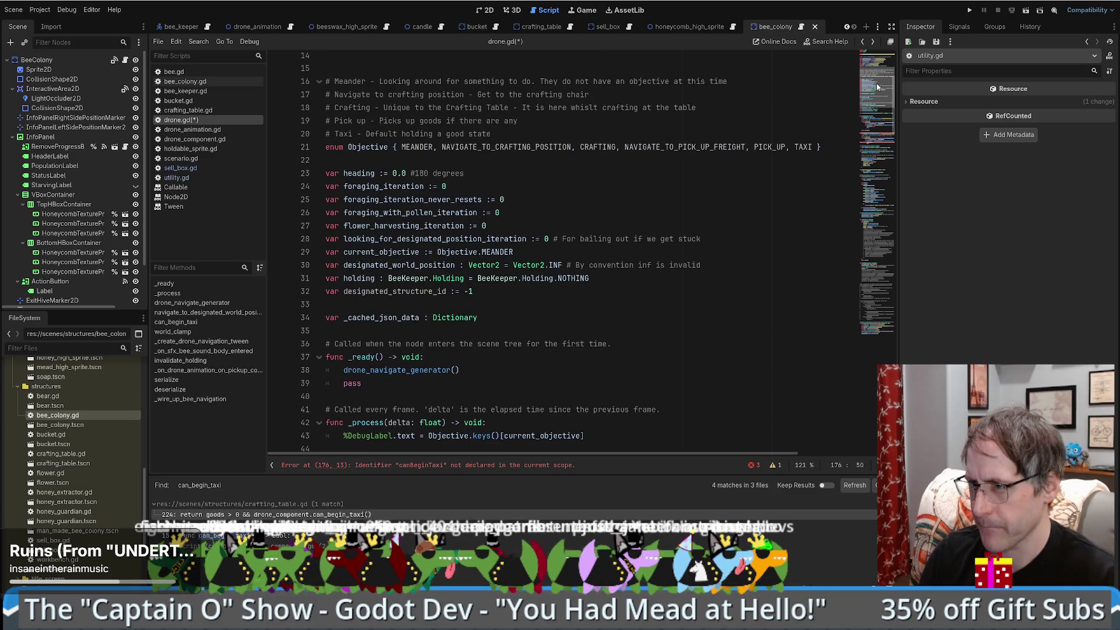
click(608, 288)
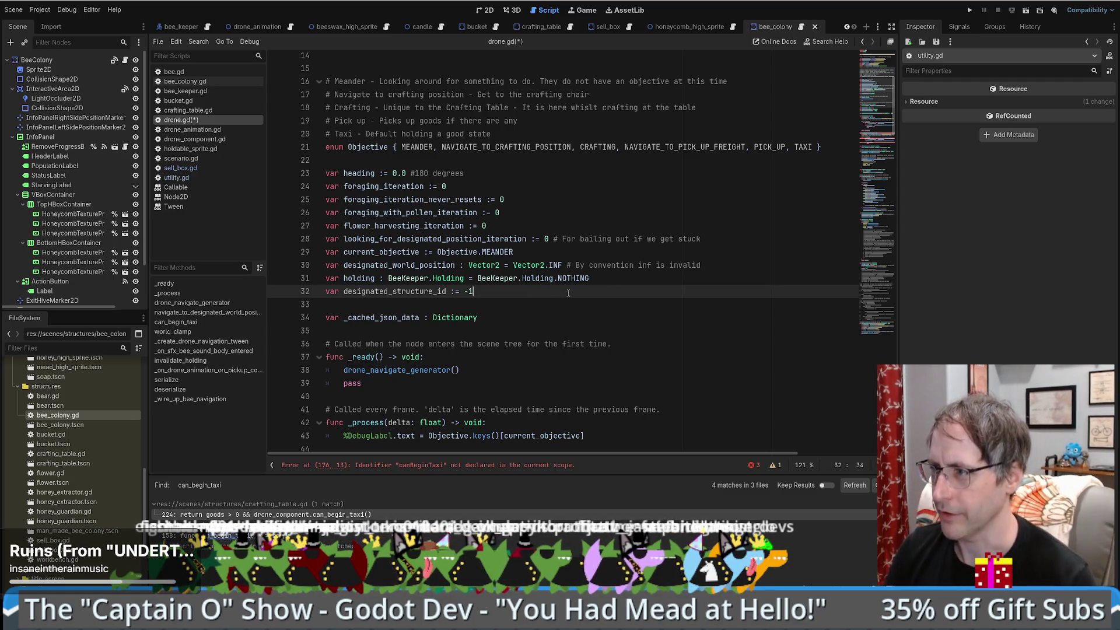
key(shift+Home)
key(shift+Left)
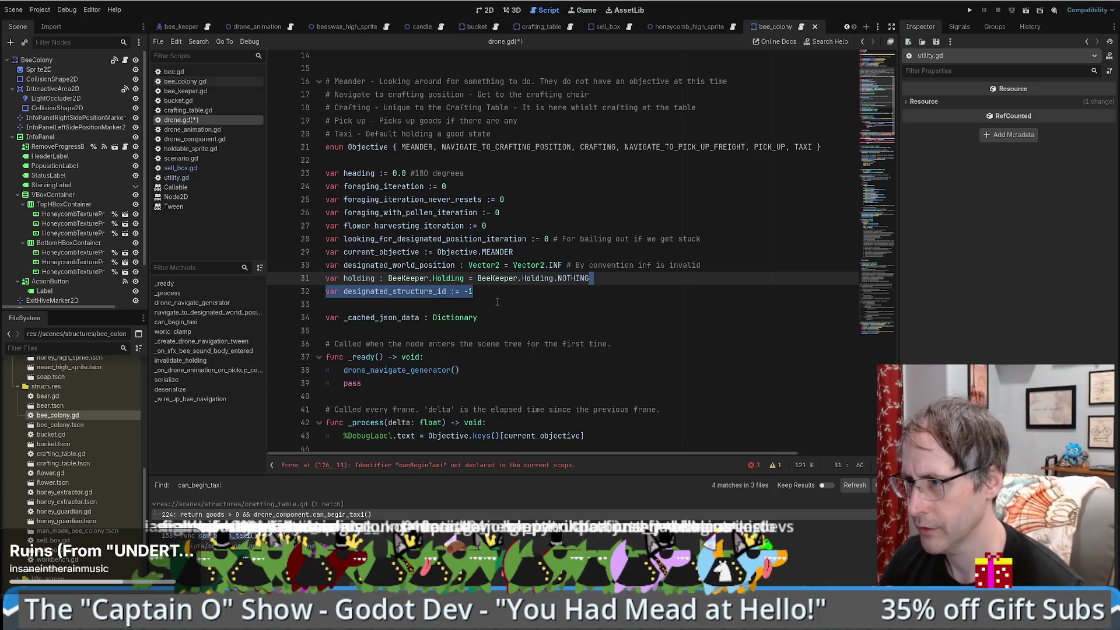
click(500, 294)
text(# )
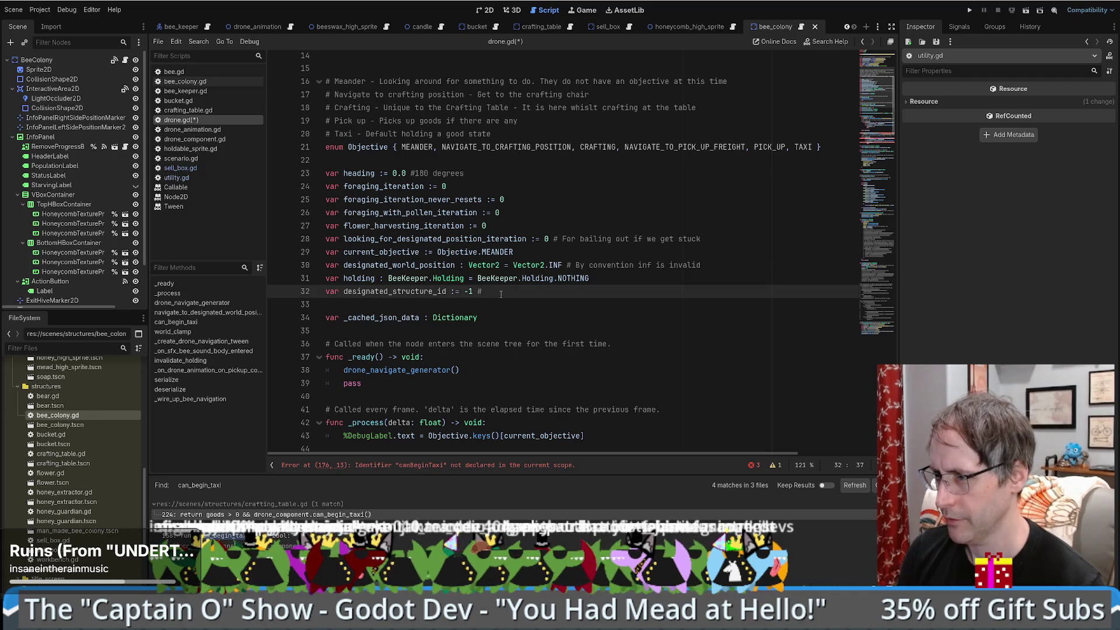
text(By conventio)
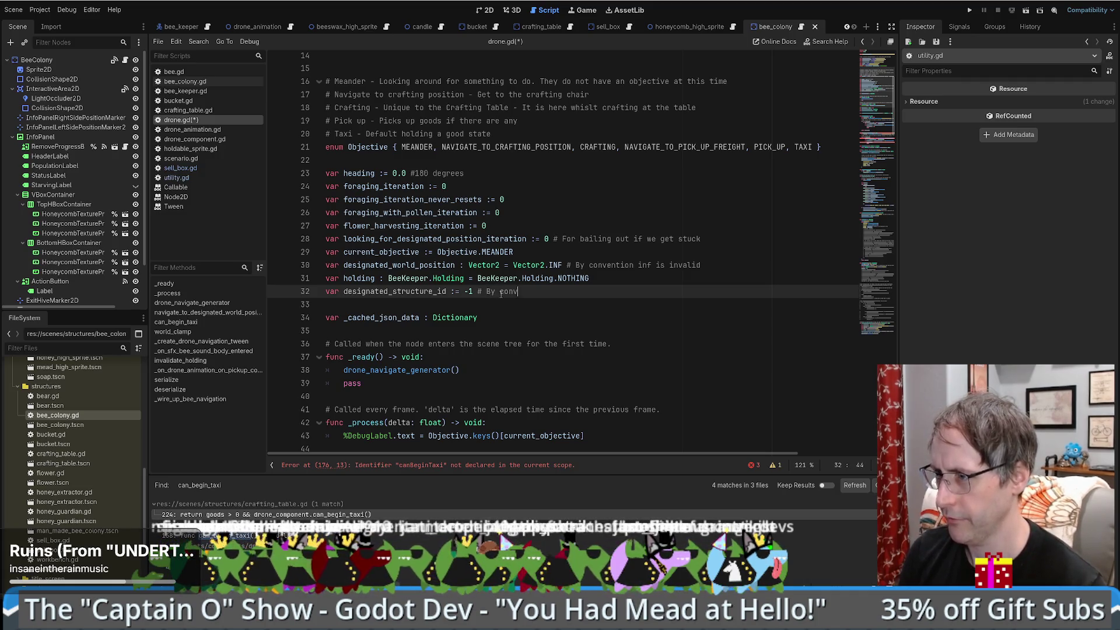
text(n -1)
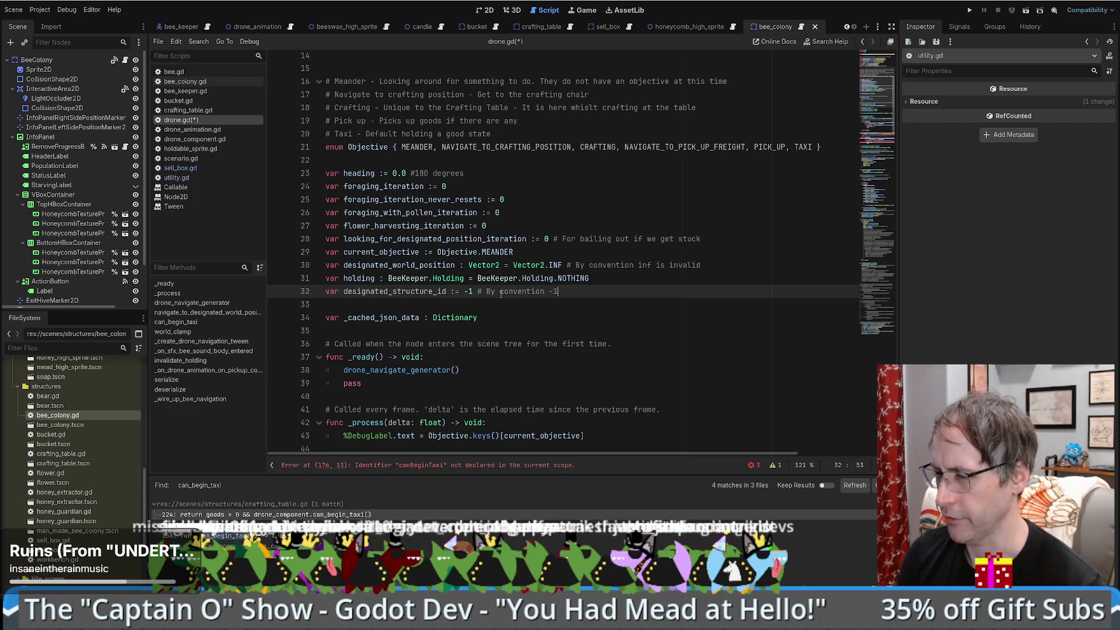
text( means no structure )
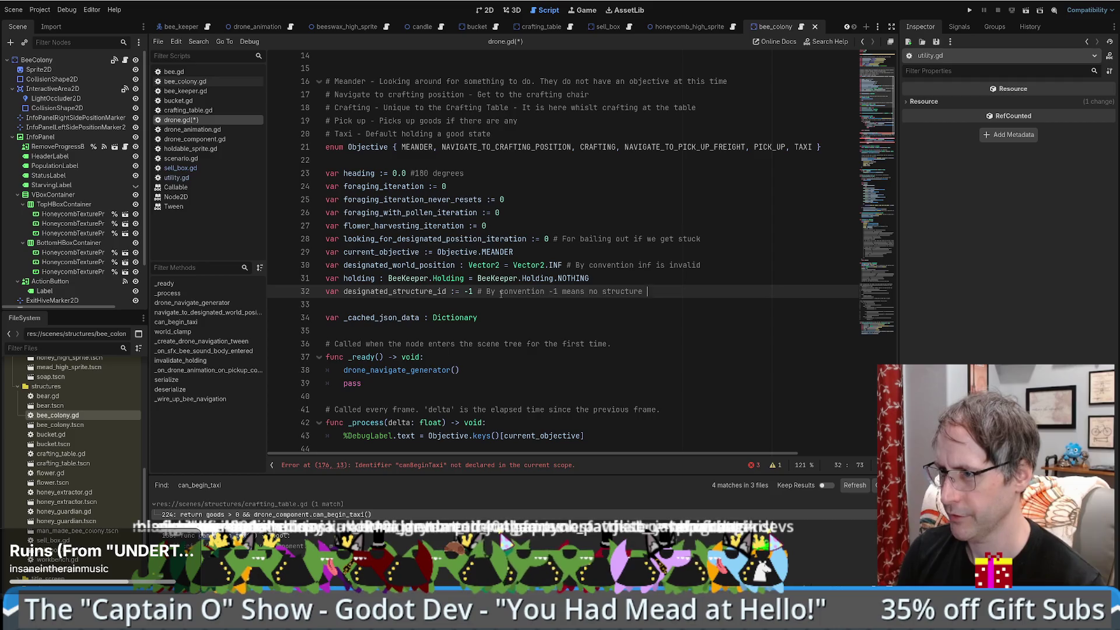
text(designated.)
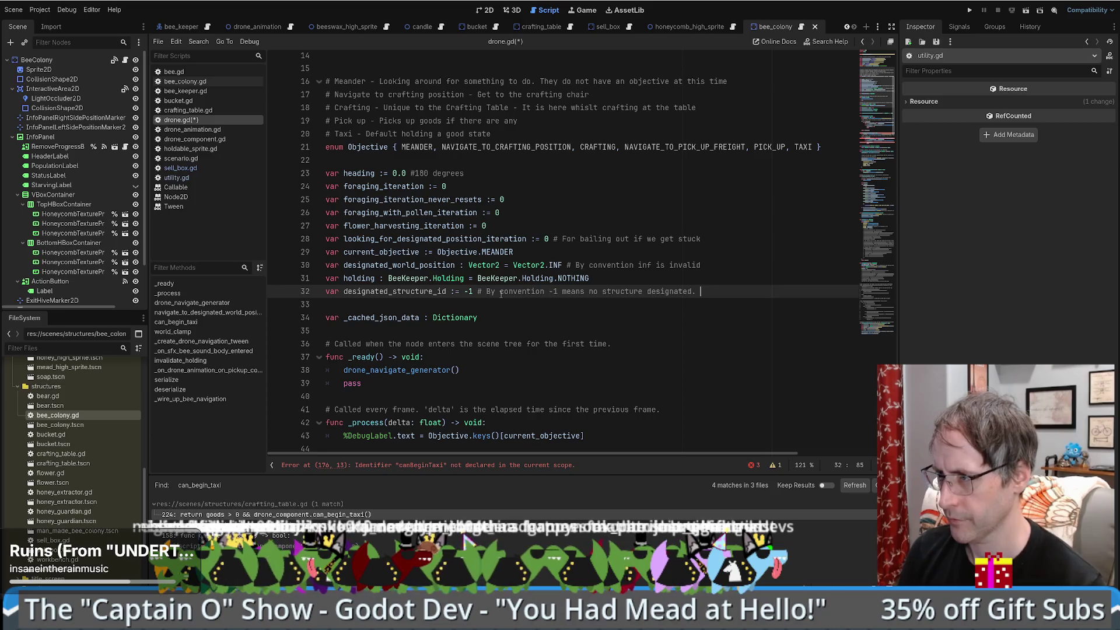
key(ctrl+shift+Return)
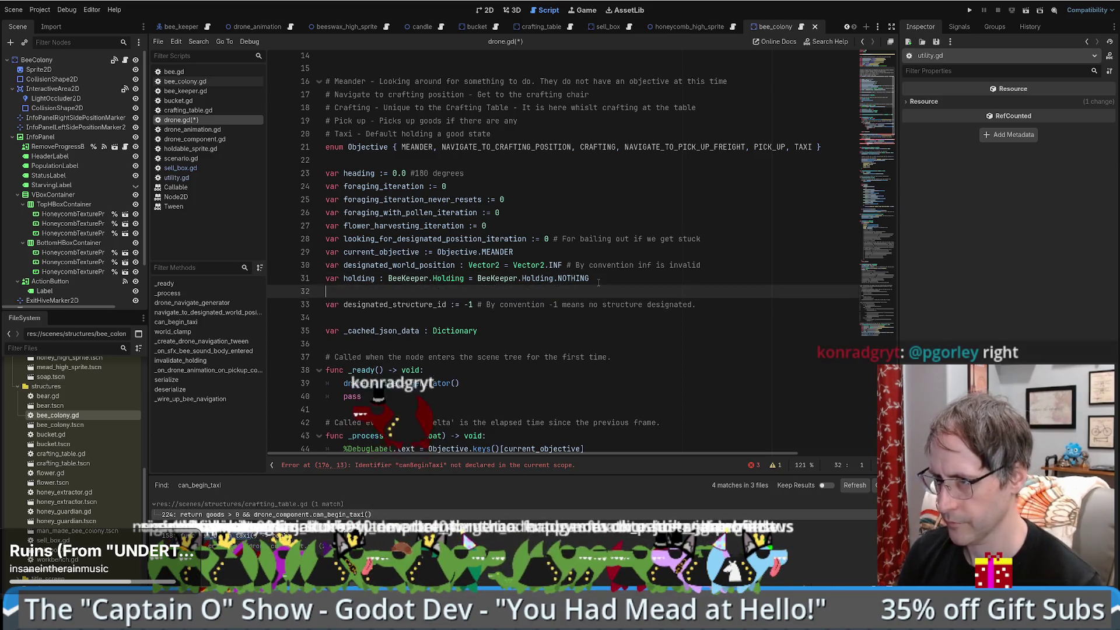
Step: Write '## This is the structure the drone is trying to go to' above designated_structure_id
key(Return)
text(##)
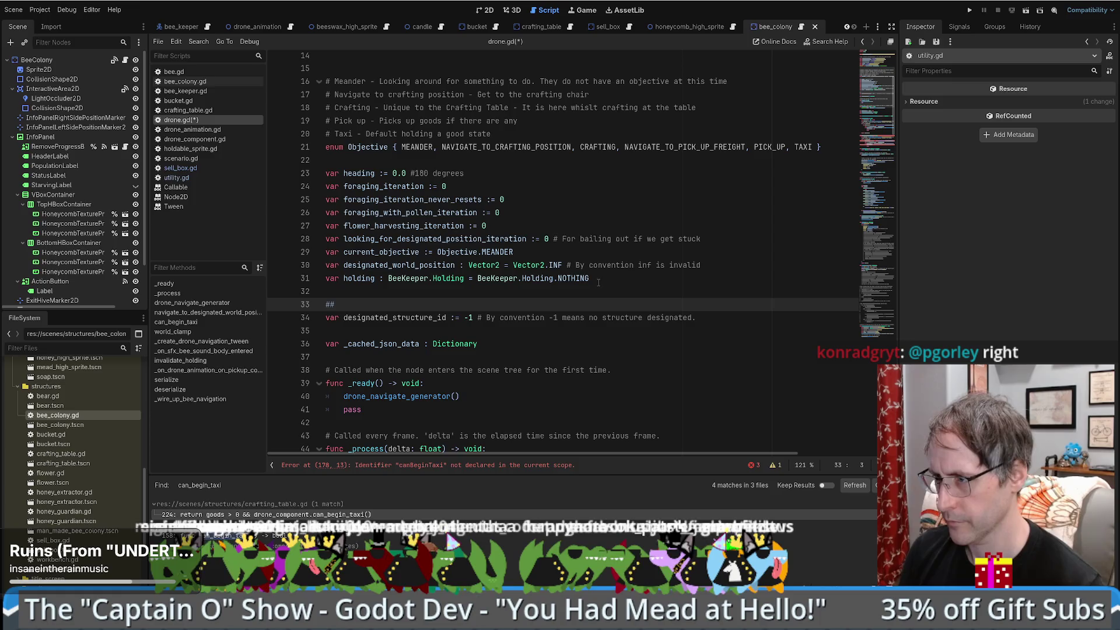
text( This is where the drone )
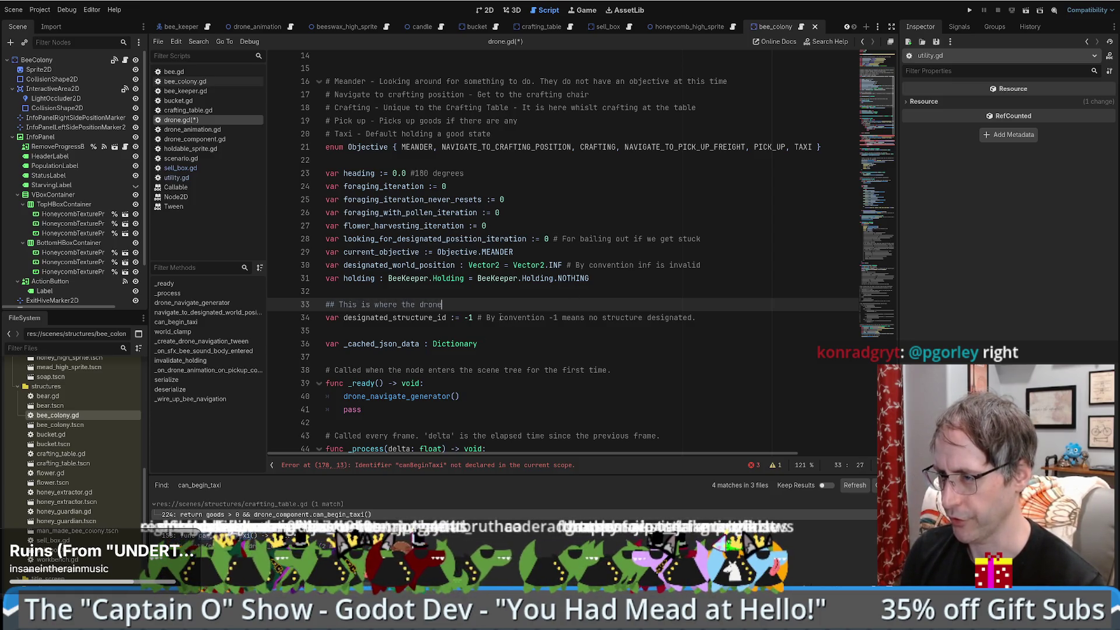
text(is trying to go to)
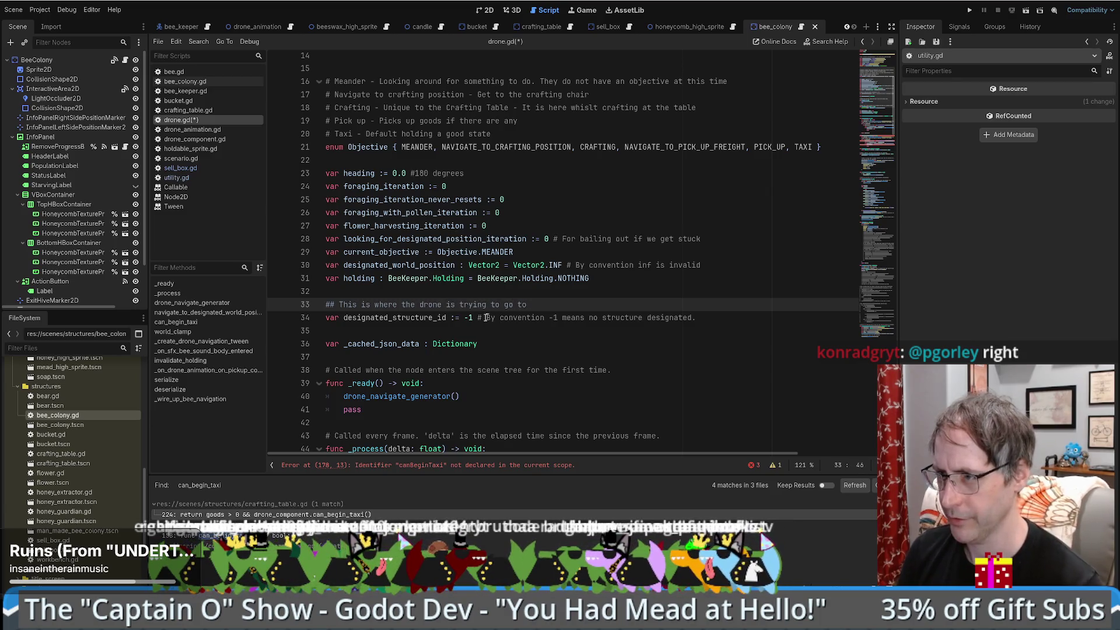
double_click(385, 303)
text(the )
text(structure)
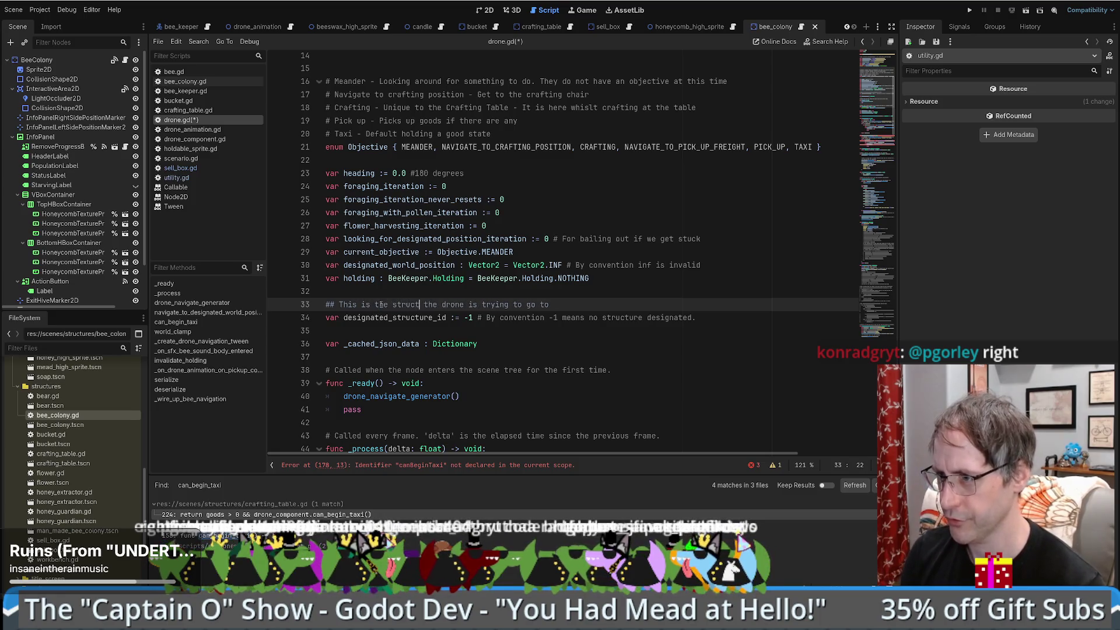
click(582, 302)
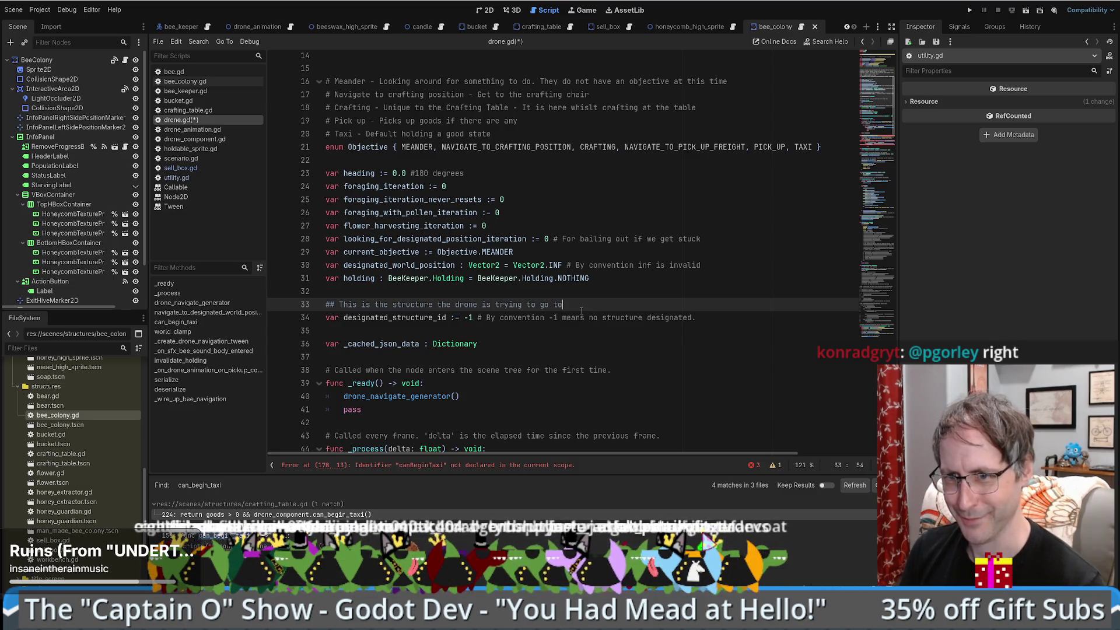
scroll(641, 312, down, 1)
scroll(642, 312, up, 1)
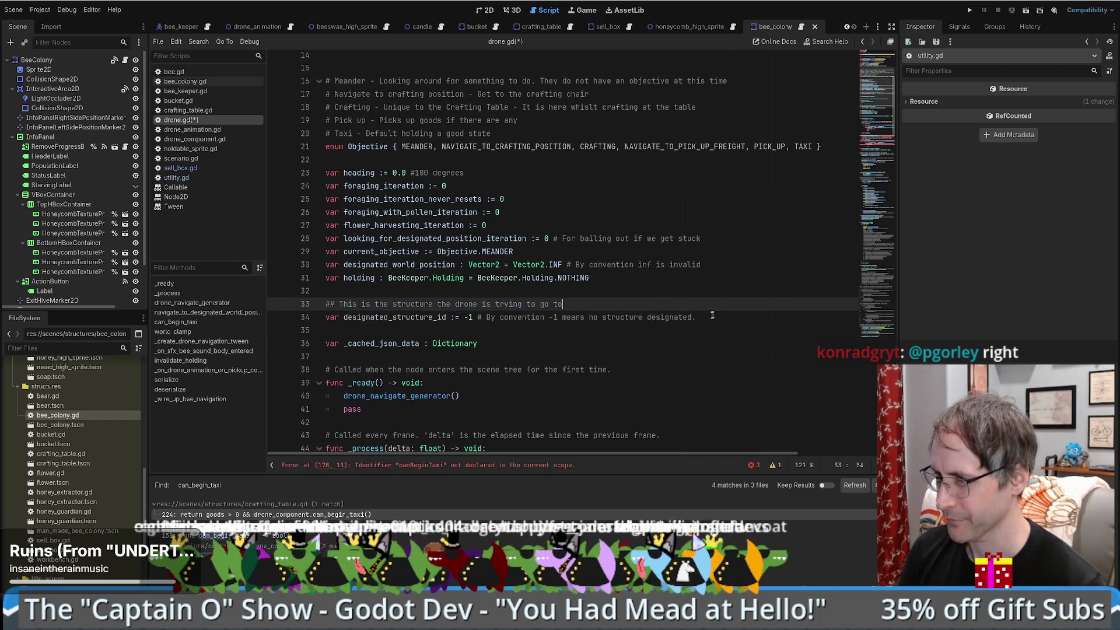
click(709, 317)
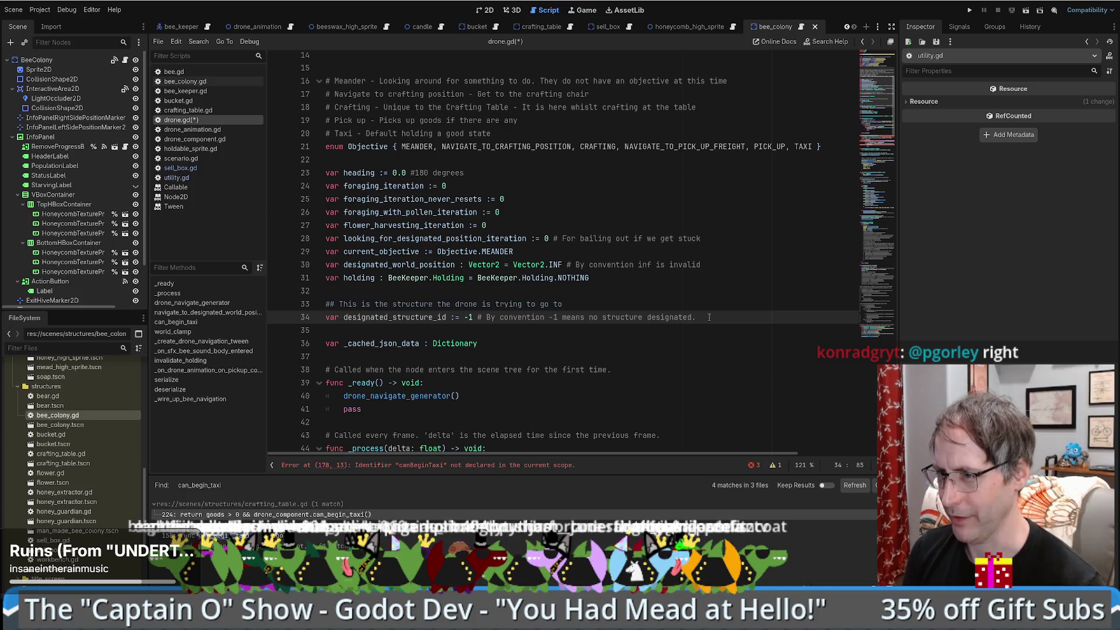
Step: Declare an untyped 'var designated_structure_node' on a new line below designated_structure_id
key(Return)
text(var designated-st)
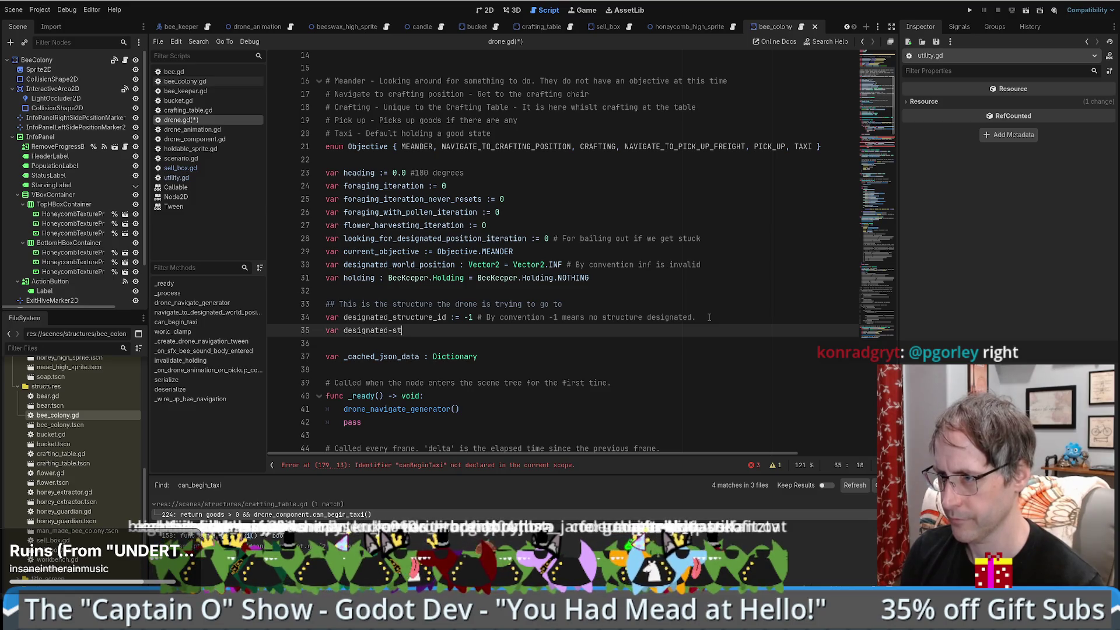
key(BackSpace)
key(BackSpace)
key(BackSpace)
text(_structure)
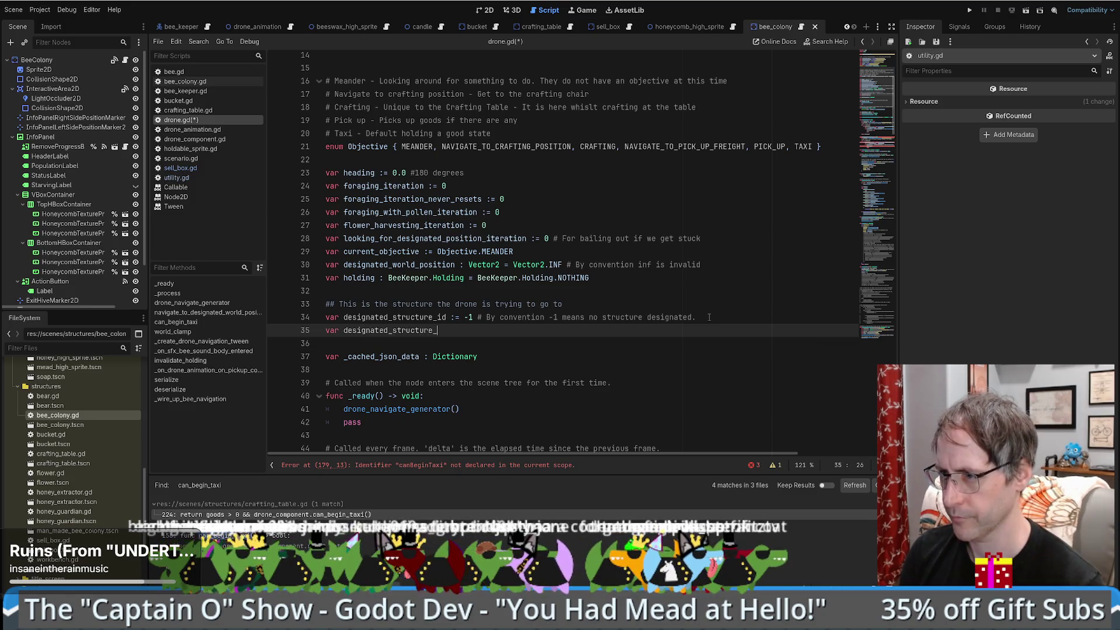
text(_node : n)
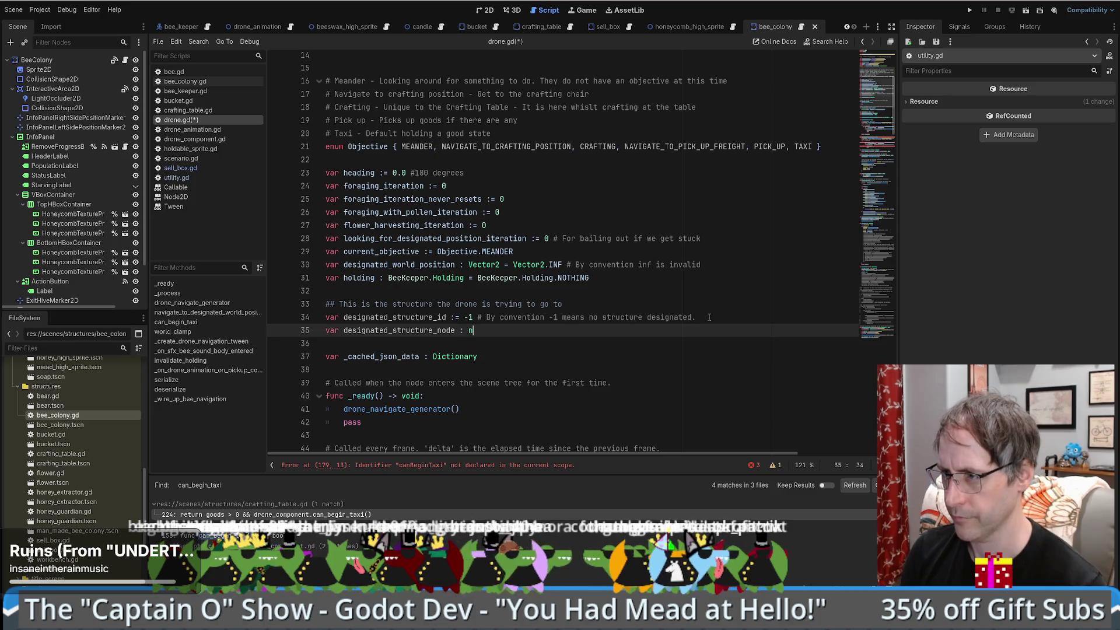
text(Nod)
key(BackSpace)
key(BackSpace)
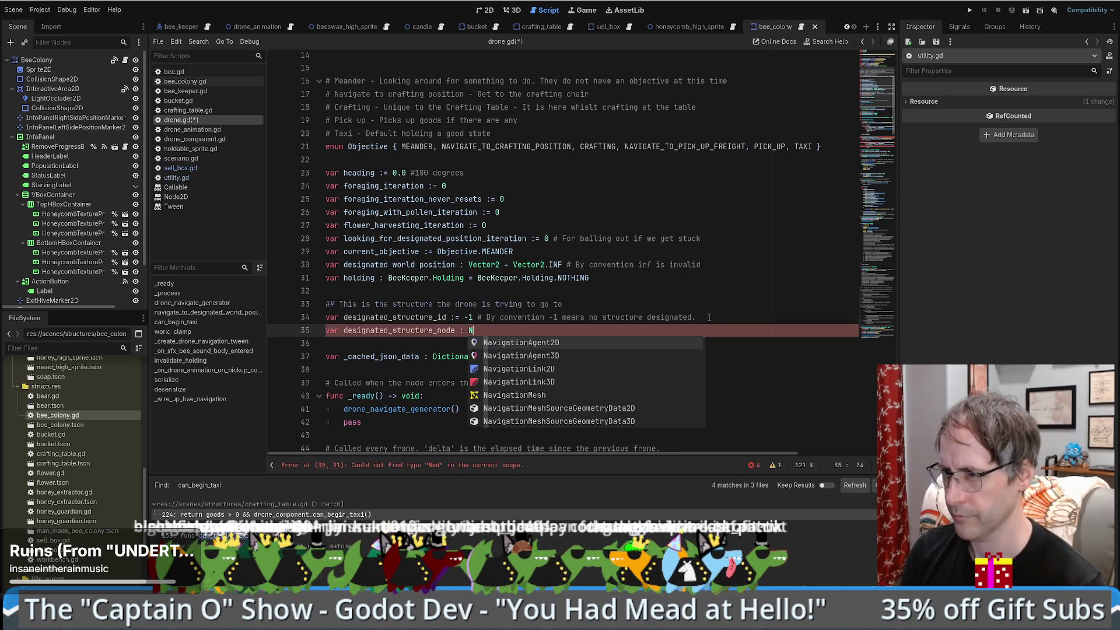
key(BackSpace)
key(BackSpace)
key(BackSpace)
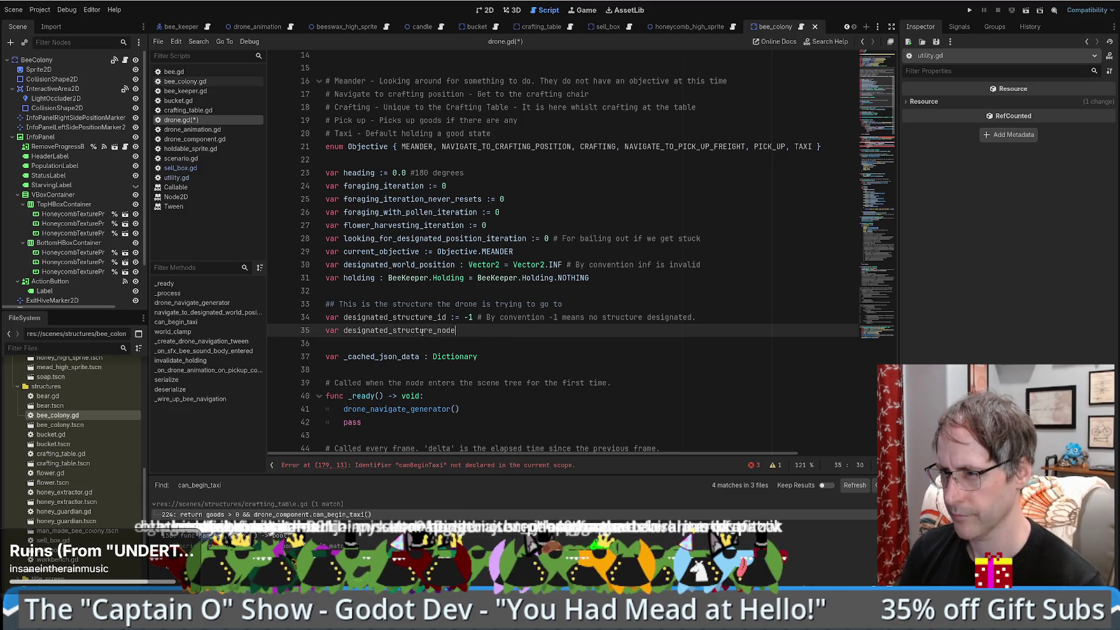
Step: Compare the designated_structure_node name against designated_structure_id by selecting each
double_click(537, 335)
click(549, 332)
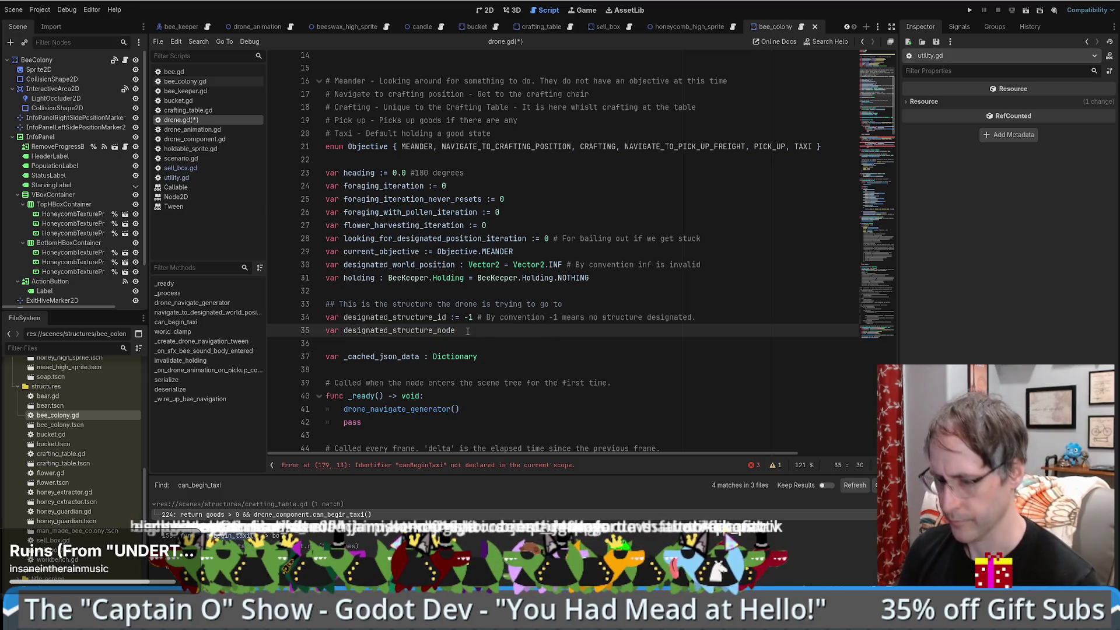
double_click(427, 331)
click(426, 331)
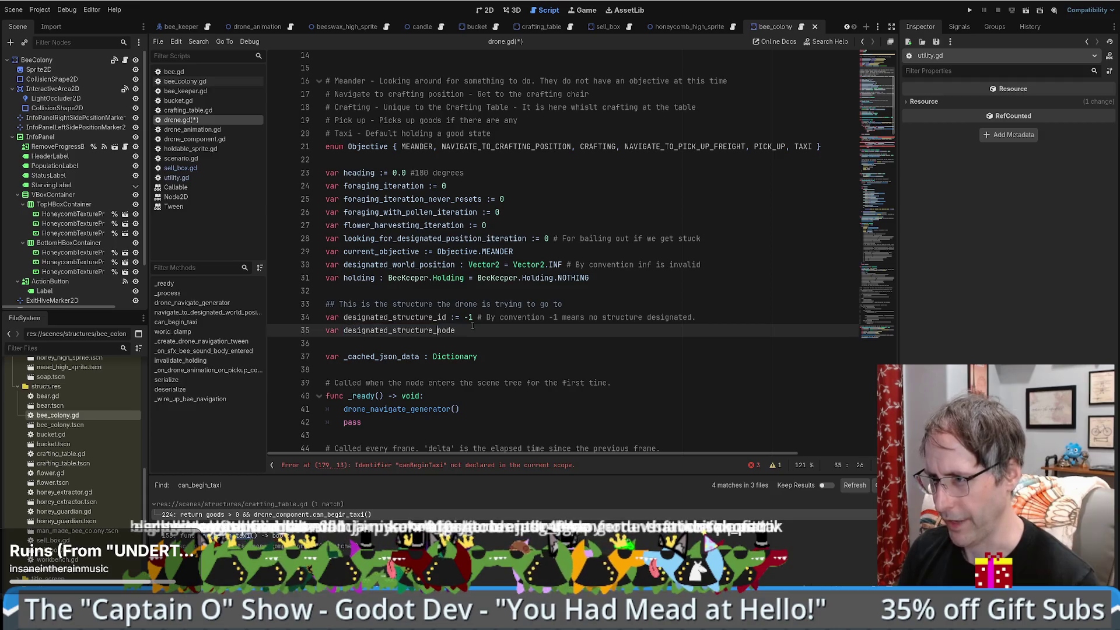
double_click(430, 317)
key(ctrl+c)
double_click(430, 330)
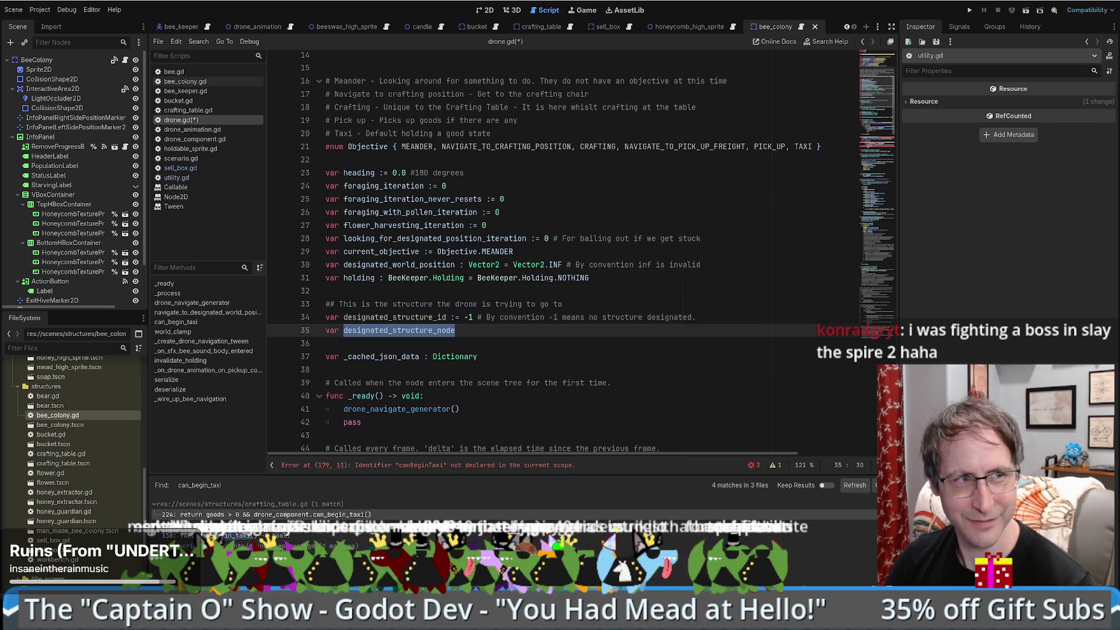
scroll(622, 243, down, 5)
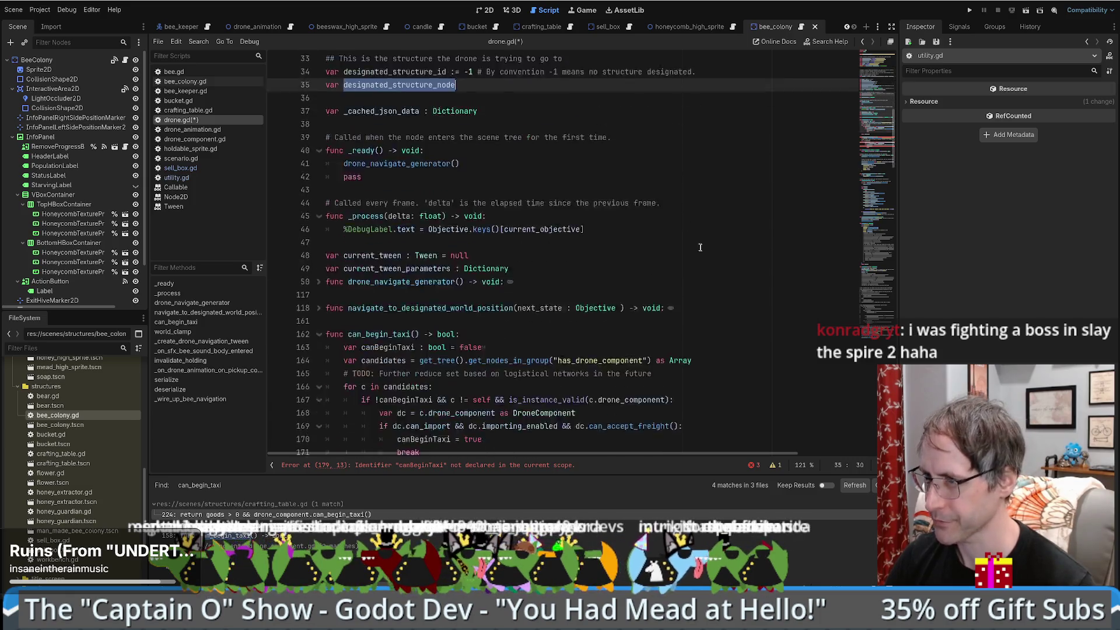
scroll(622, 243, up, 5)
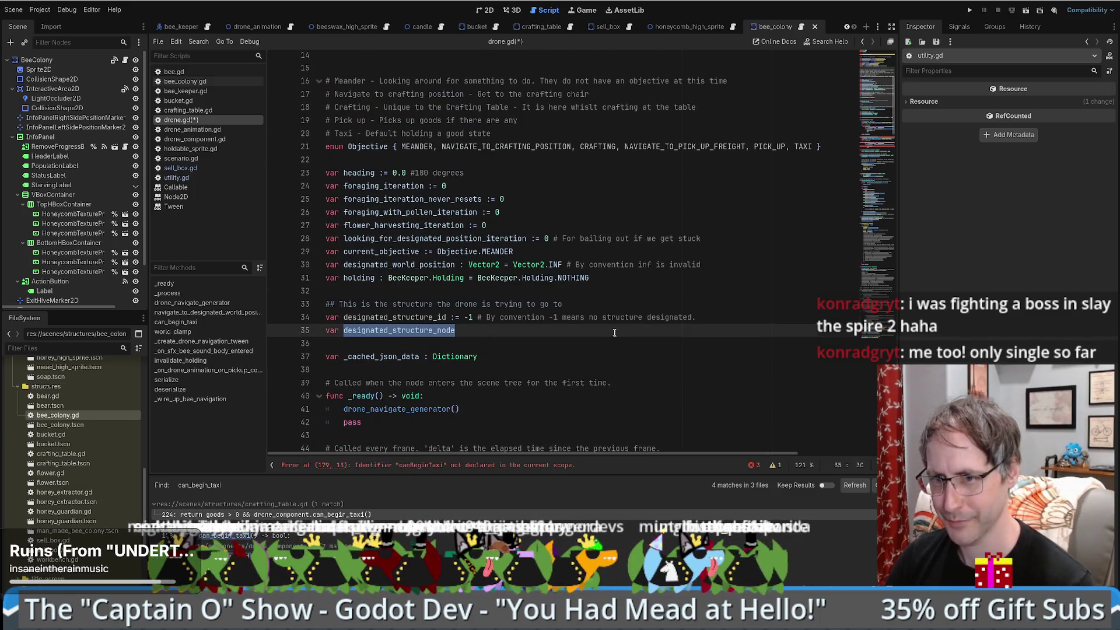
click(528, 342)
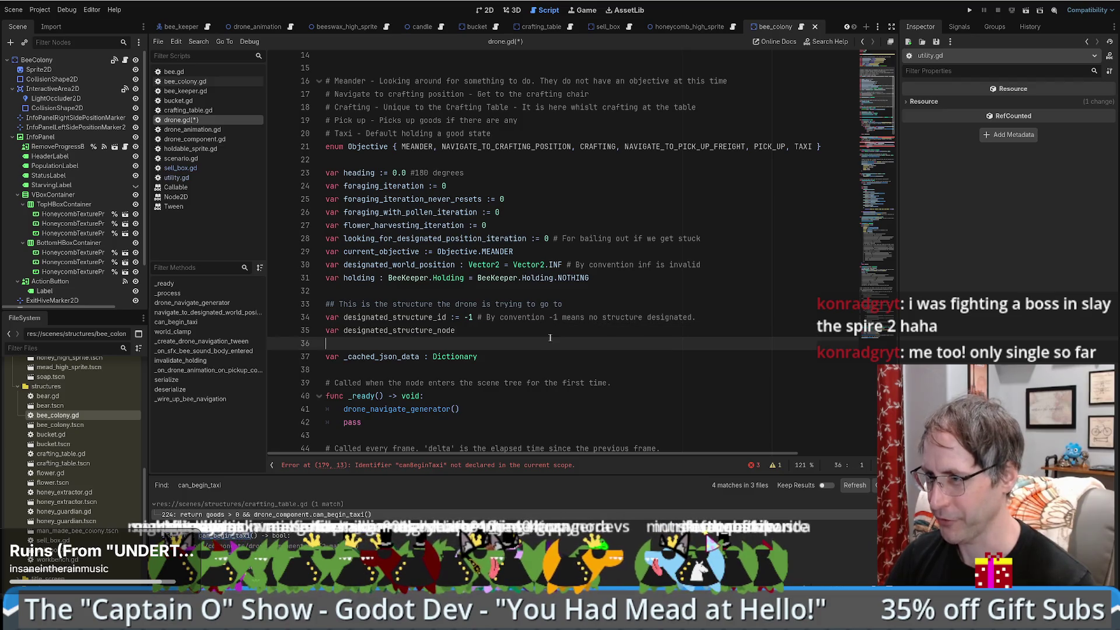
double_click(477, 330)
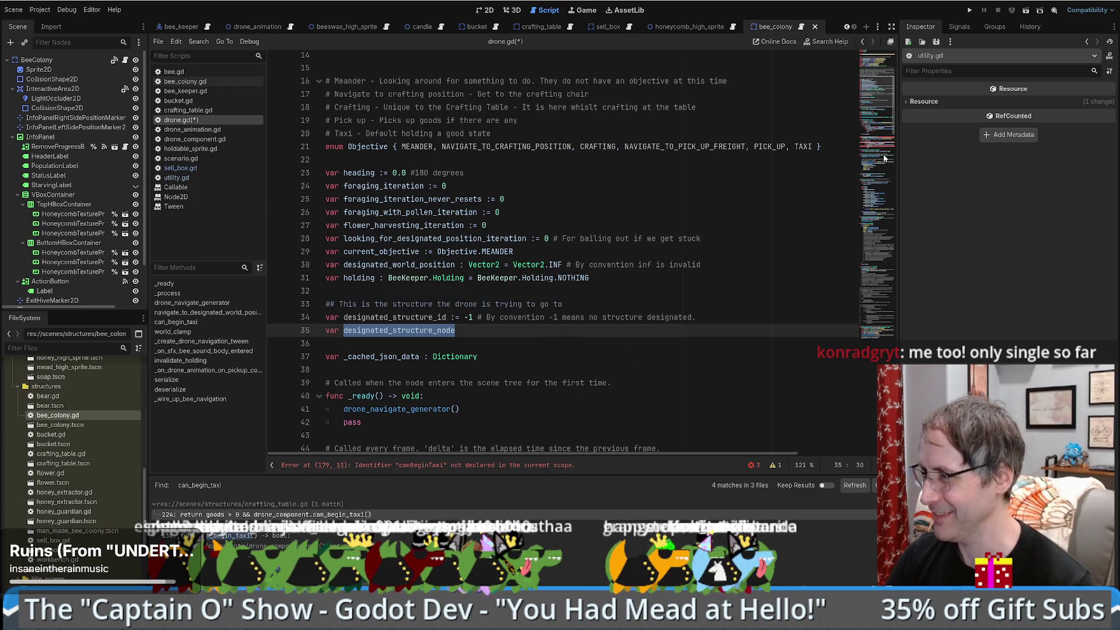
Step: Locate line 179's candidate check in try_pick_taxi_destination and the designated_structure_id declaration
click(876, 119)
scroll(876, 118, down, 7)
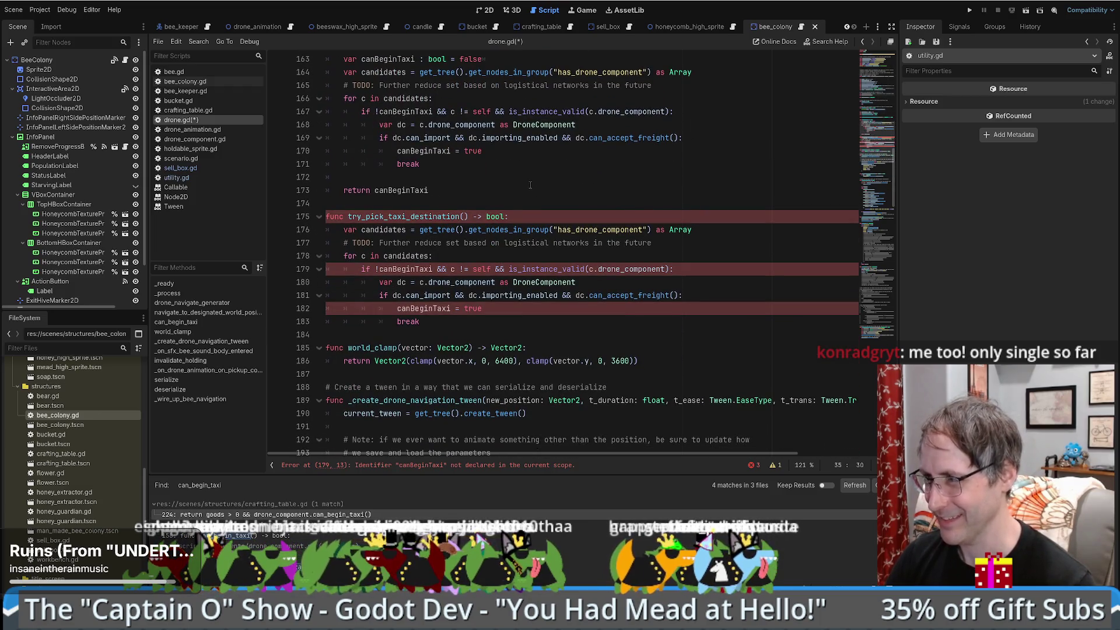
click(537, 215)
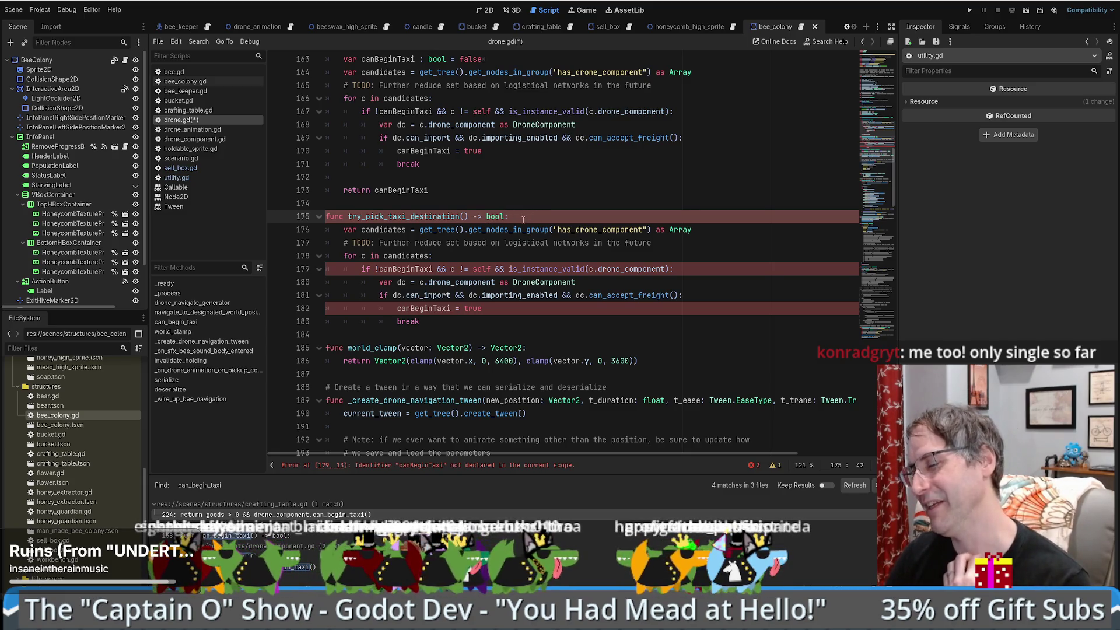
click(574, 255)
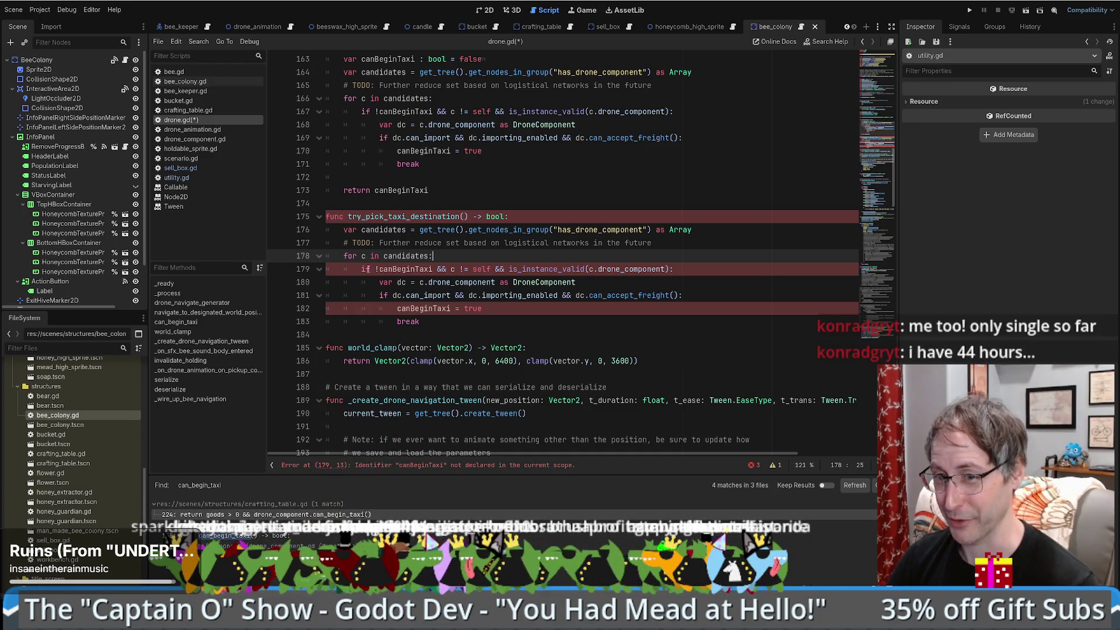
click(368, 269)
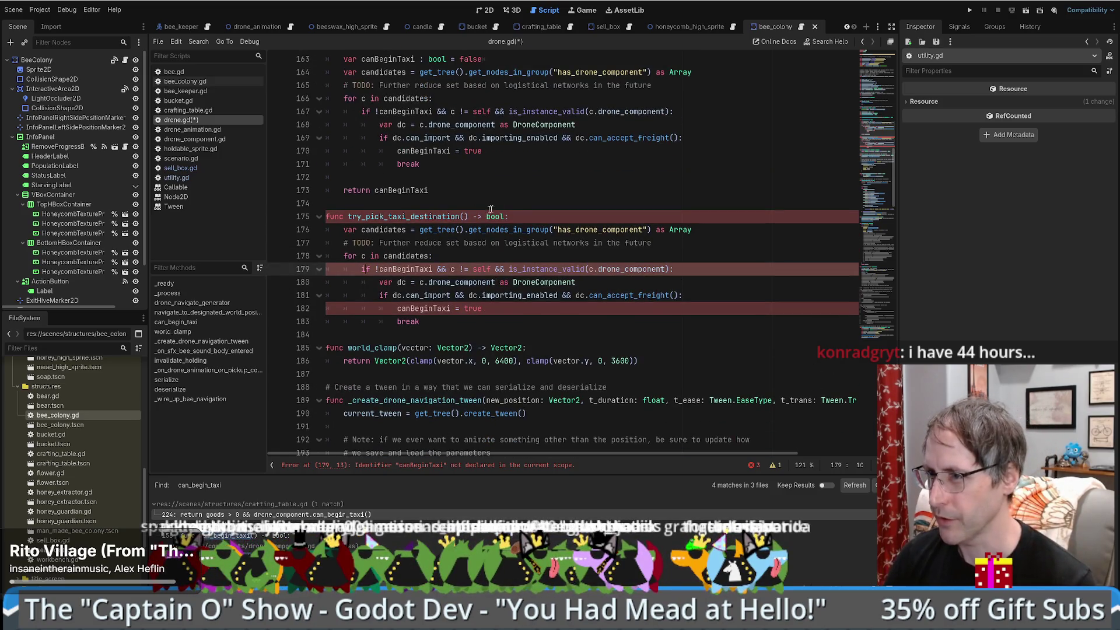
double_click(390, 216)
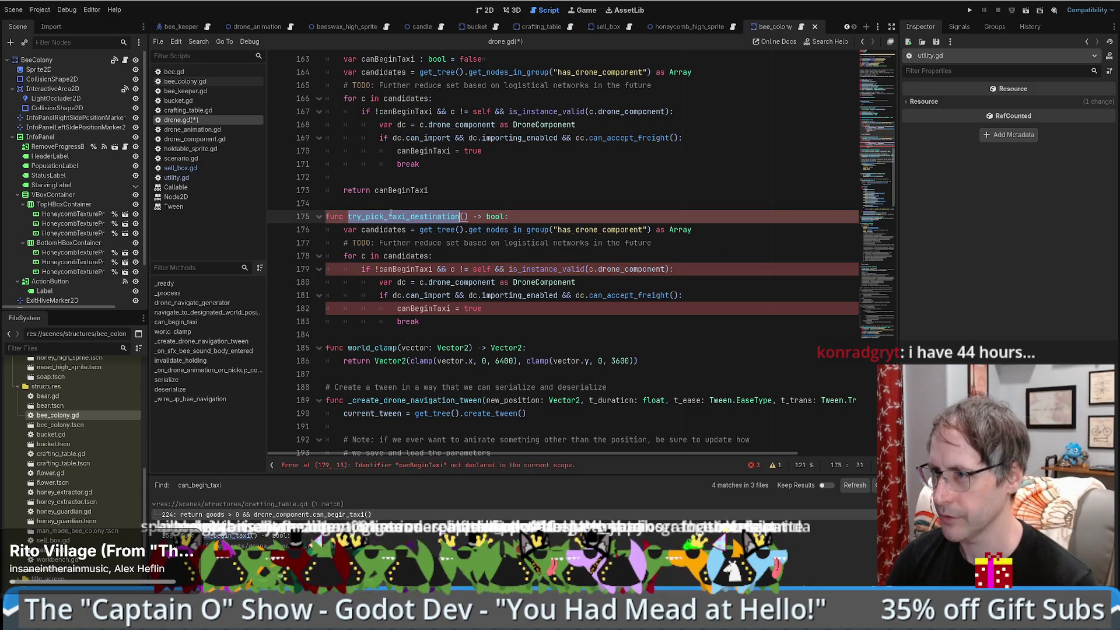
click(375, 268)
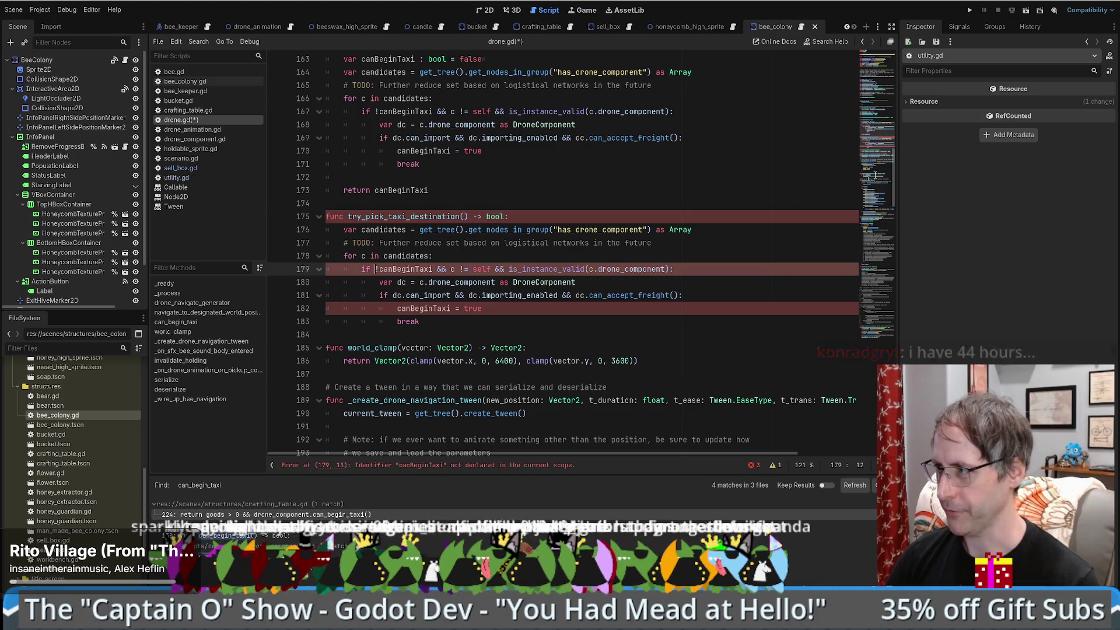
click(874, 76)
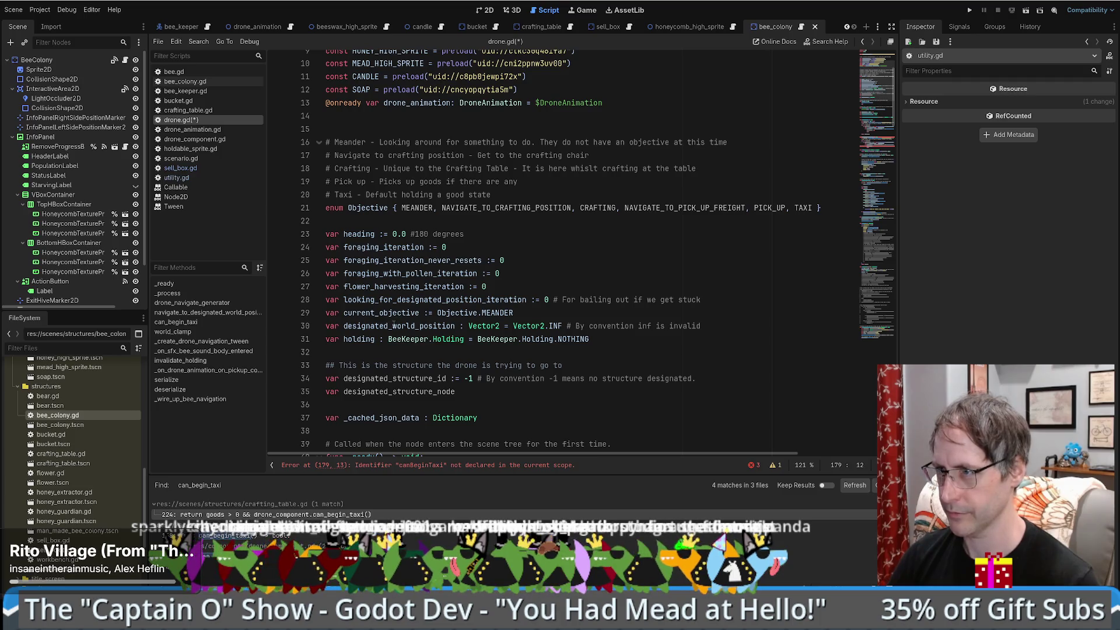
scroll(418, 235, up, 3)
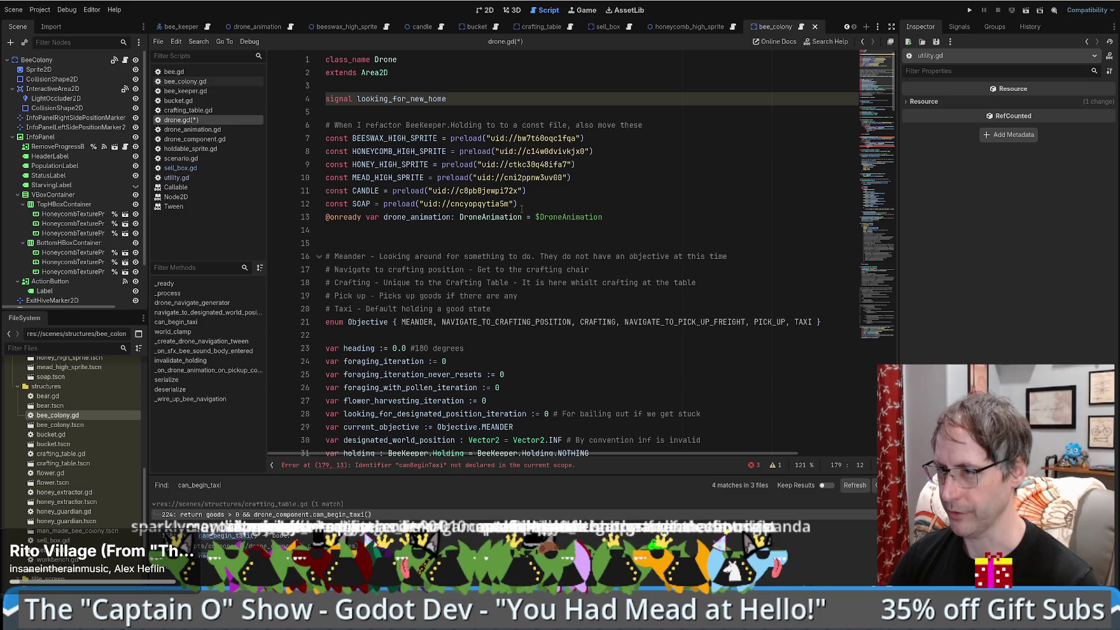
scroll(469, 236, down, 6)
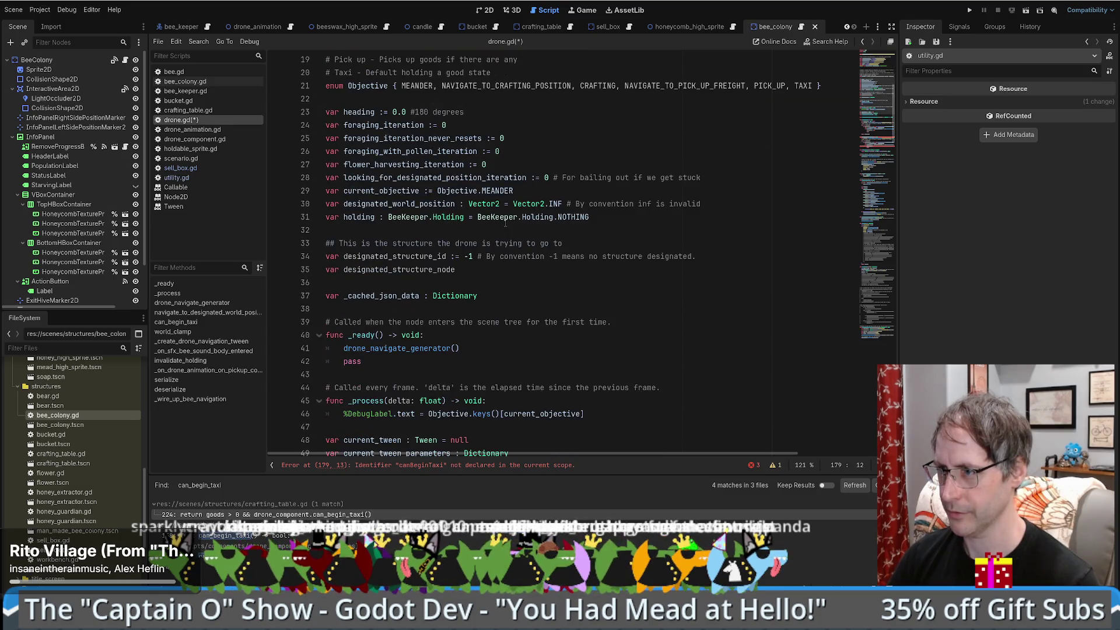
click(417, 262)
key(alt+Left)
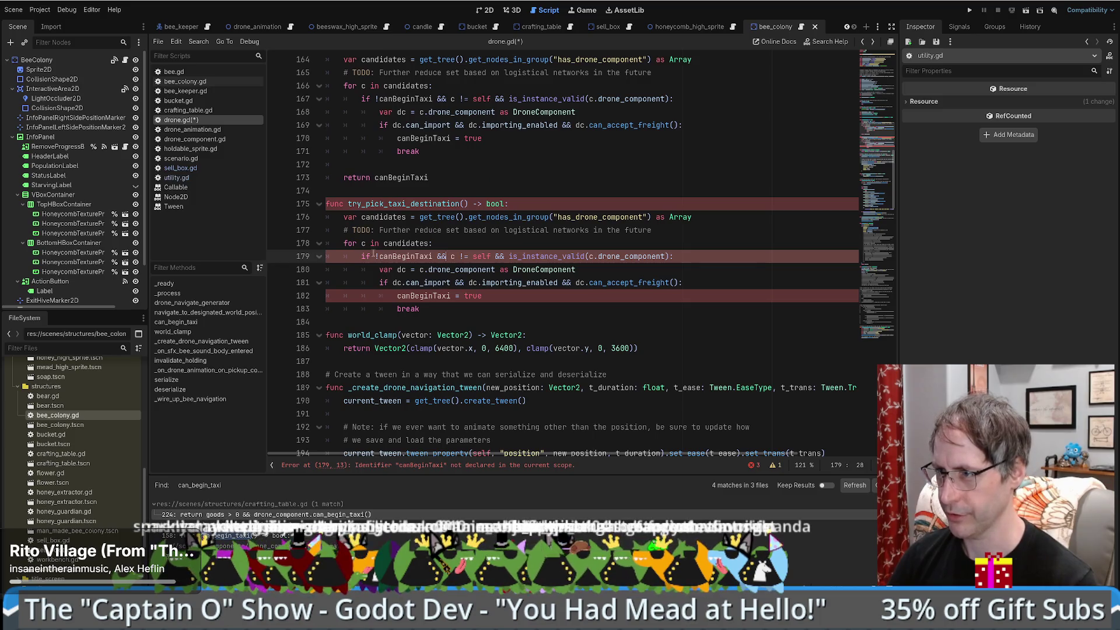
Step: Replace !canBeginTaxi on line 179 with designated_structure_id < 0
double_click(384, 256)
key(ctrl+v)
key(BackSpace)
key(ctrl+Right)
text(!=)
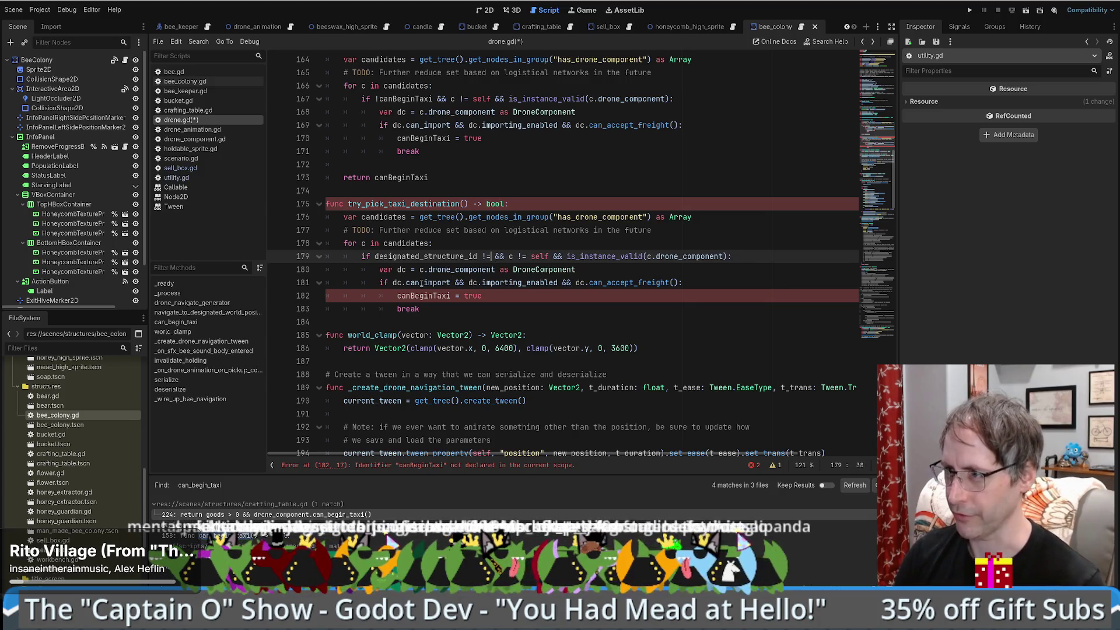
key(BackSpace)
key(BackSpace)
text(>= 0)
key(Left)
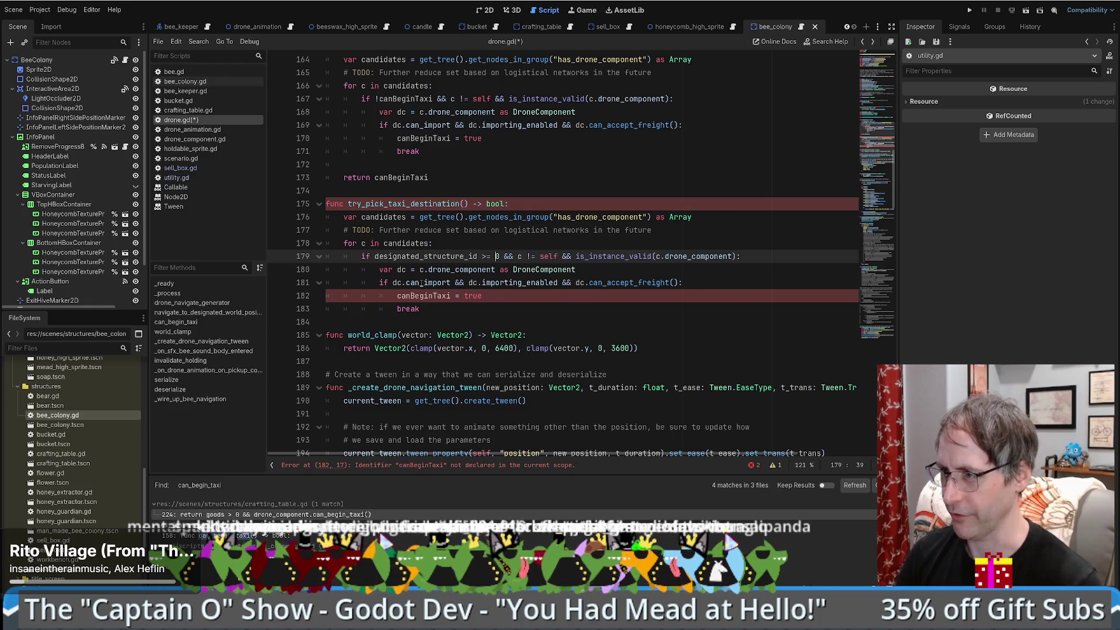
key(ctrl+space)
drag(482, 256, 500, 256)
text(< 0)
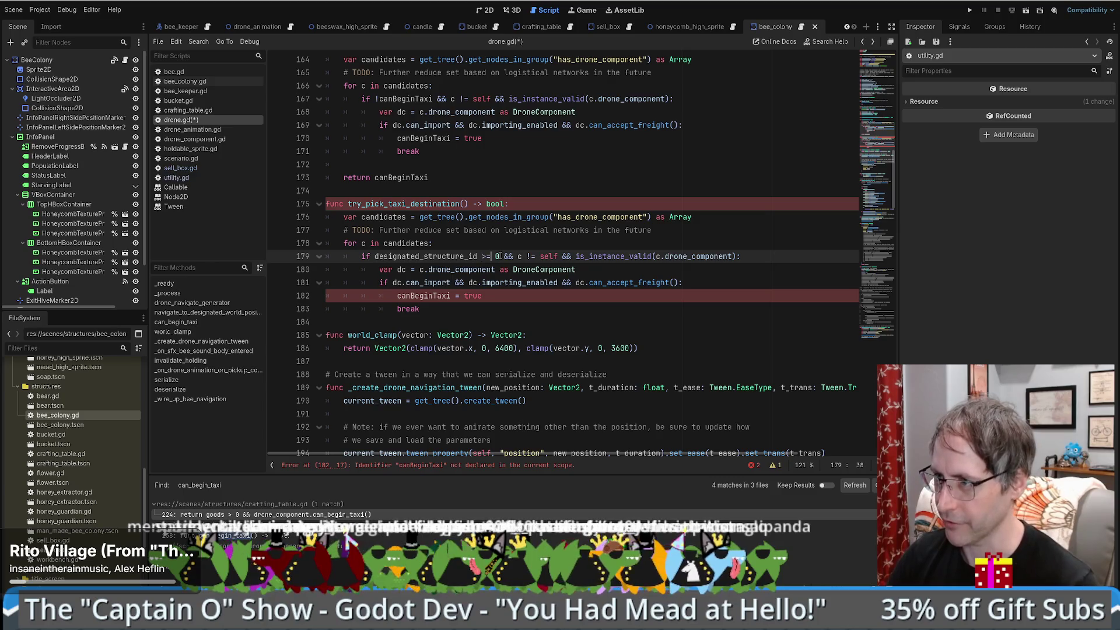
key(Left)
key(Left)
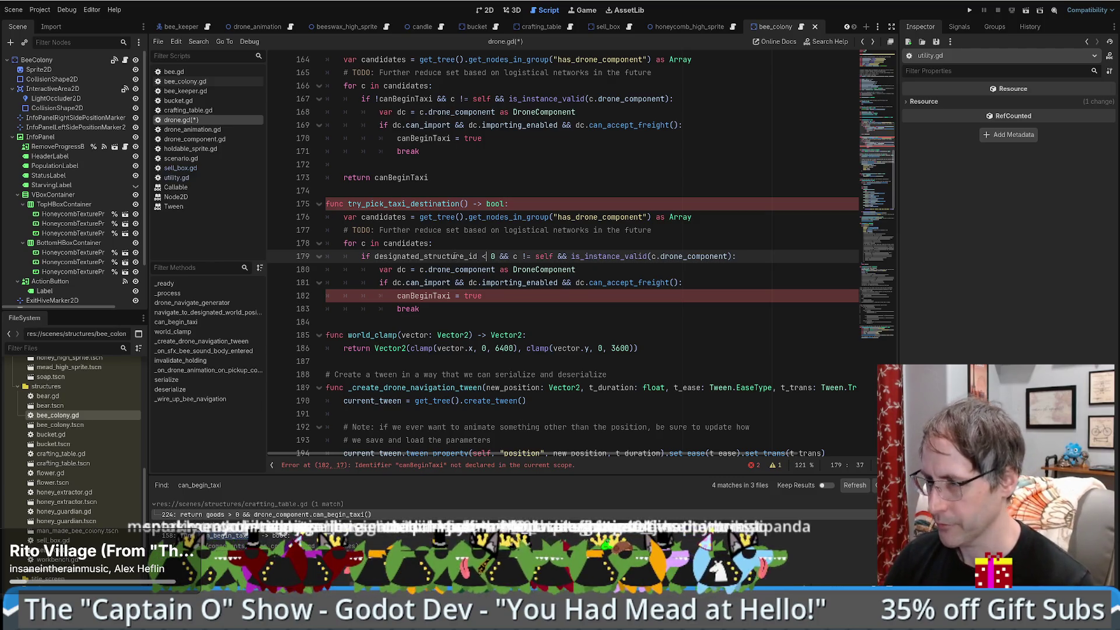
Step: Review the c != self condition and other uses of self on line 179
double_click(465, 257)
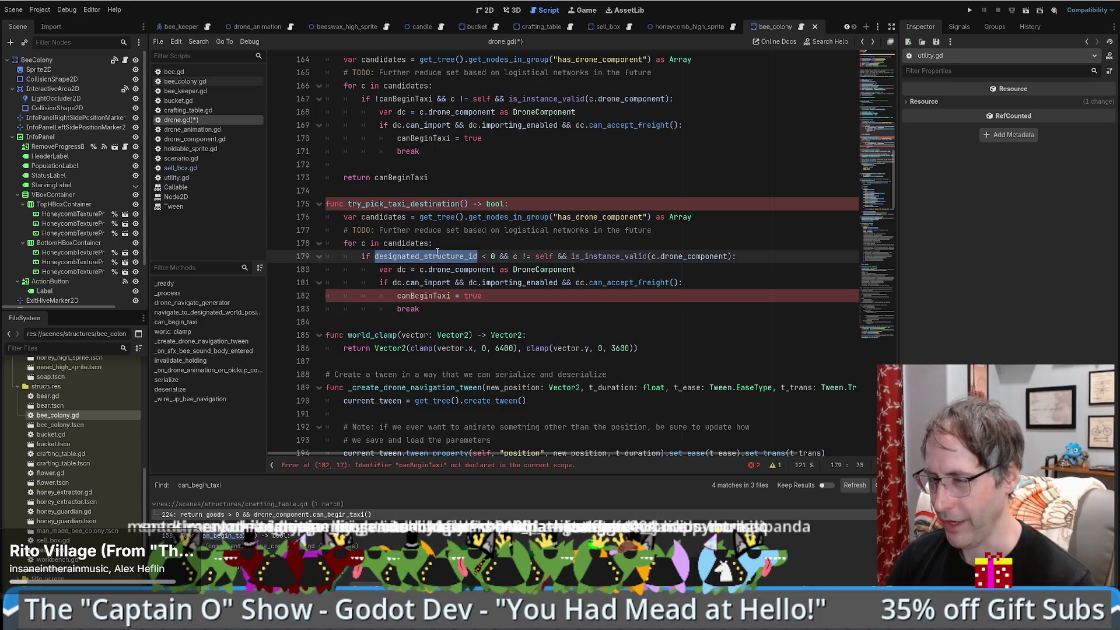
click(513, 257)
drag(513, 257, 558, 257)
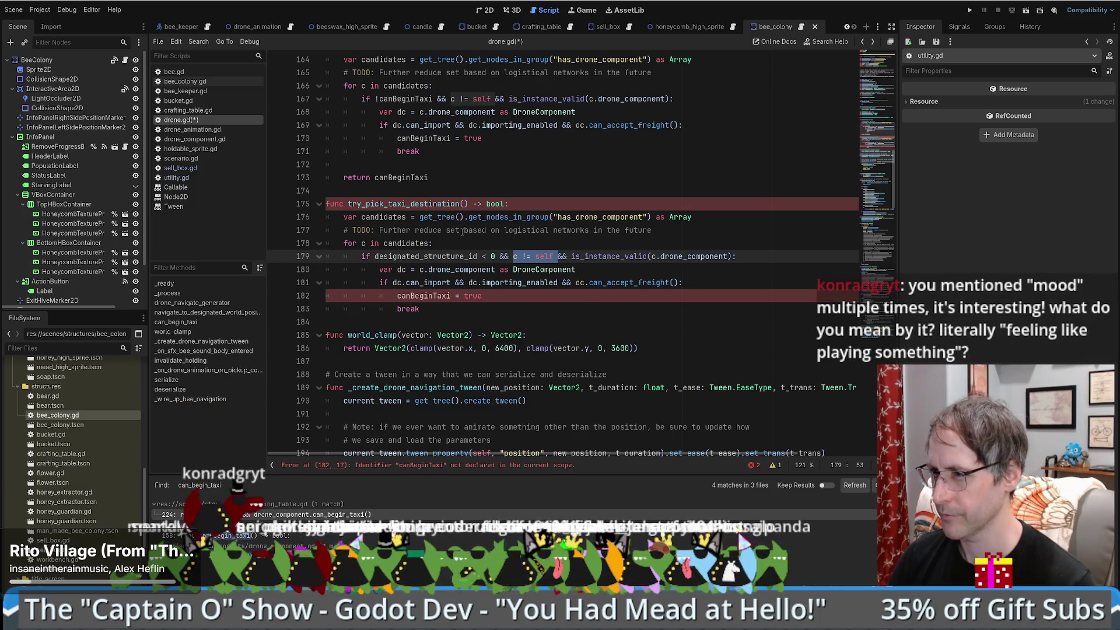
double_click(546, 256)
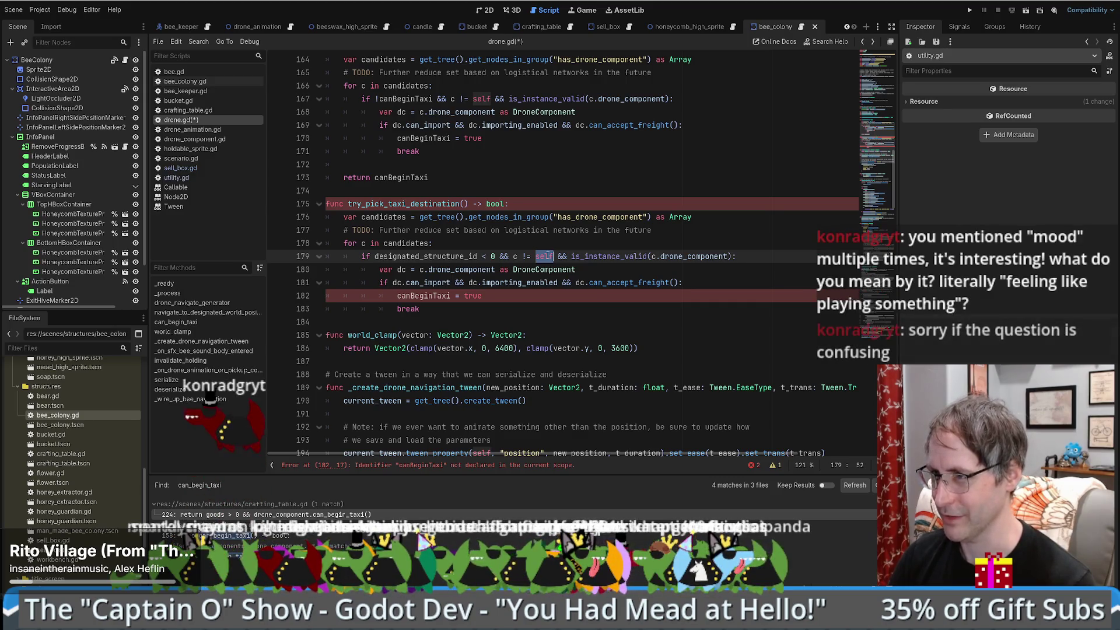
scroll(551, 257, up, 2)
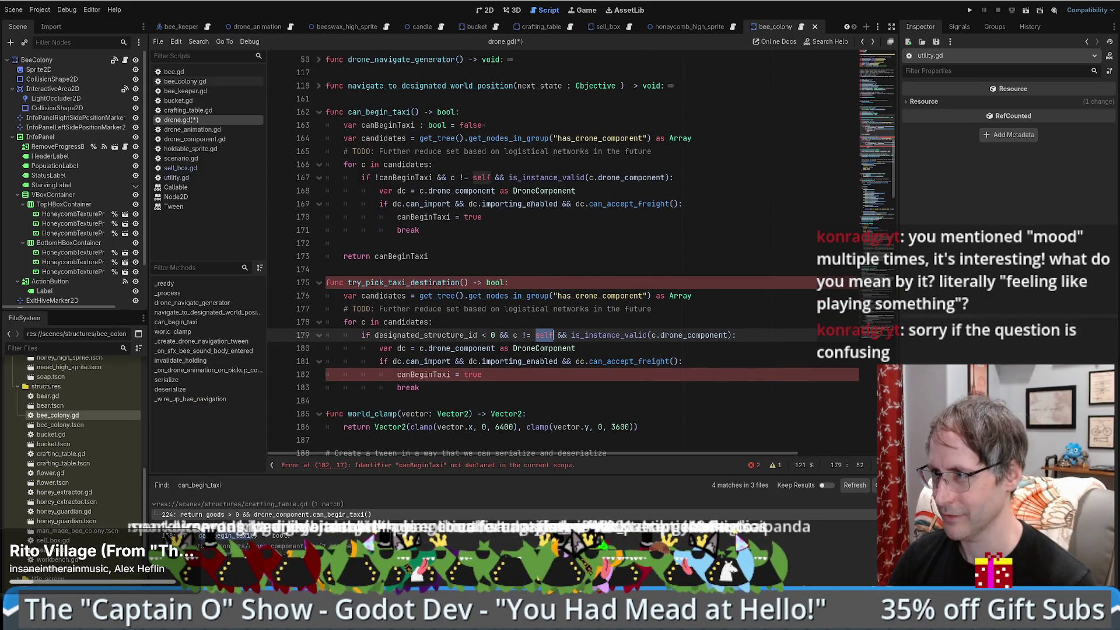
mouse_move(531, 204)
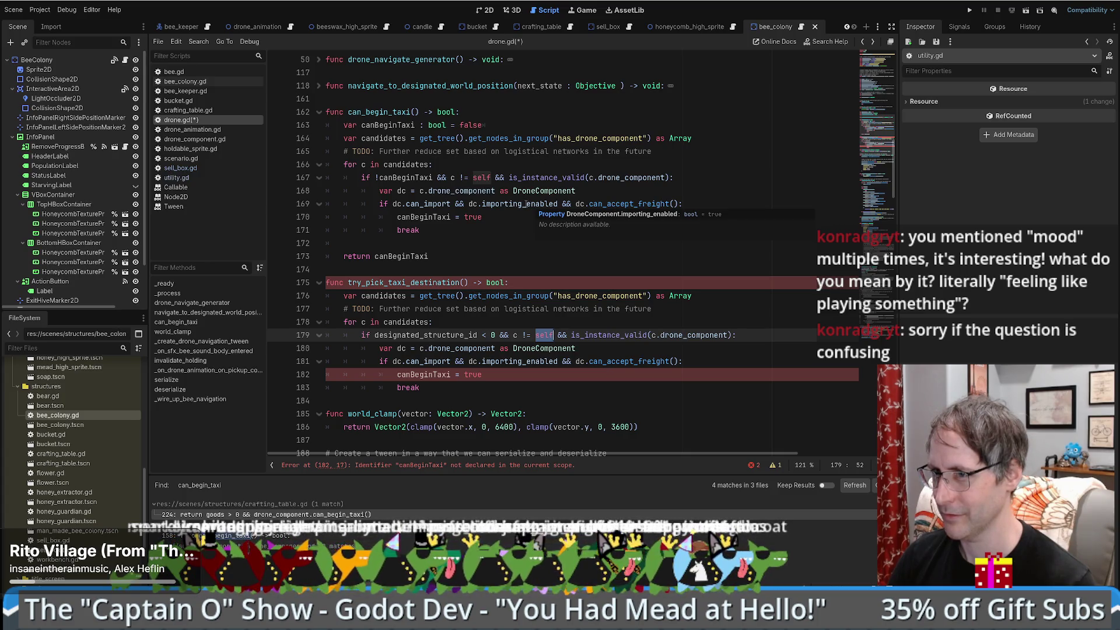
click(621, 178)
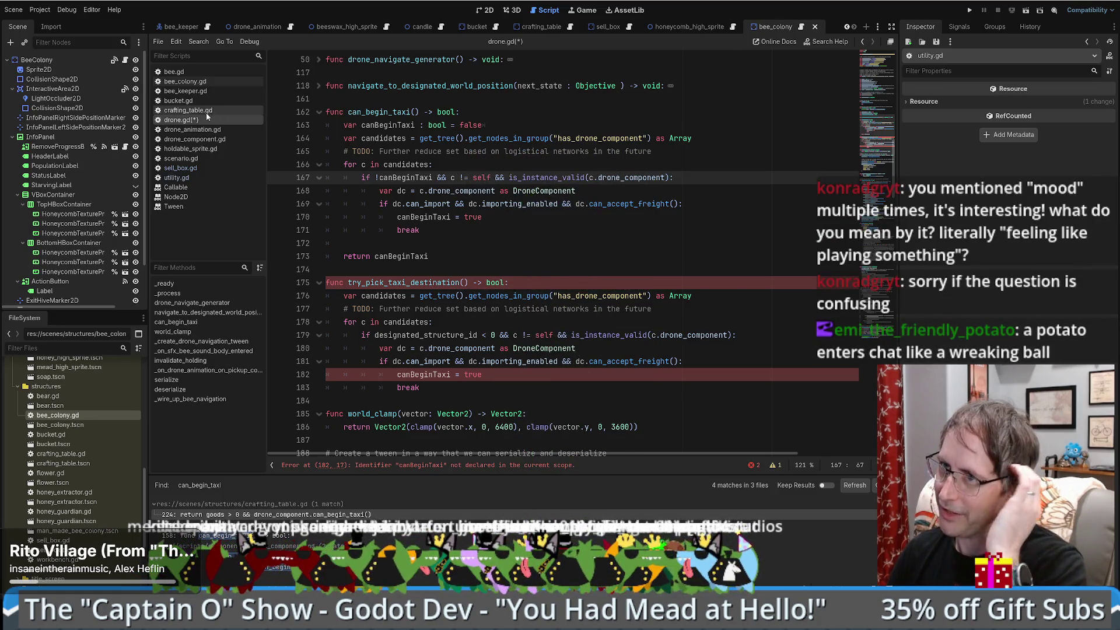
click(177, 100)
click(181, 119)
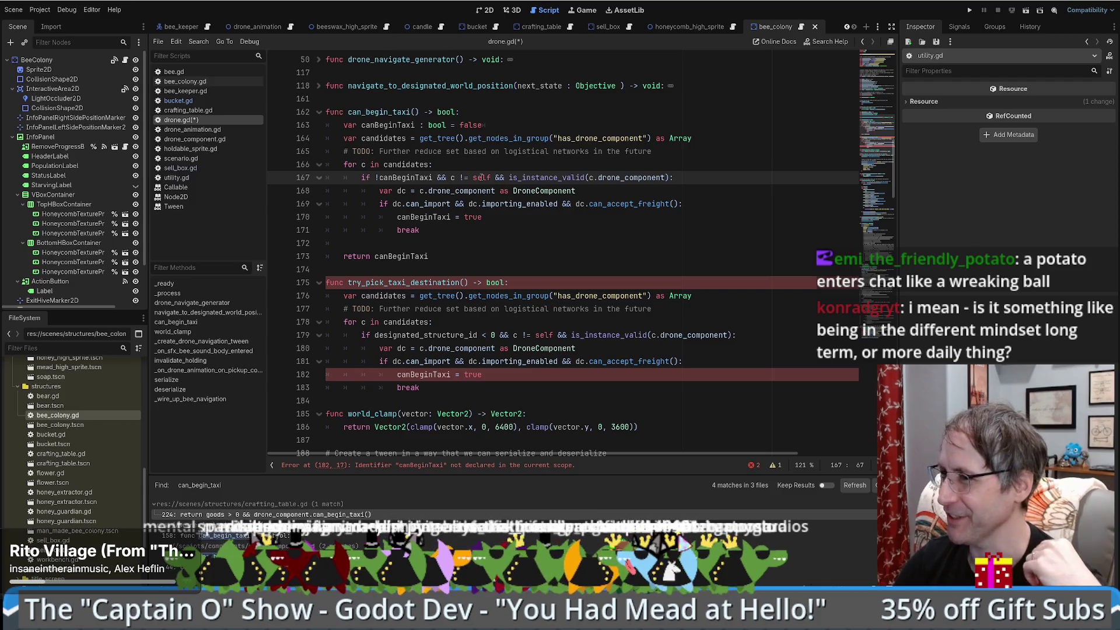
click(482, 167)
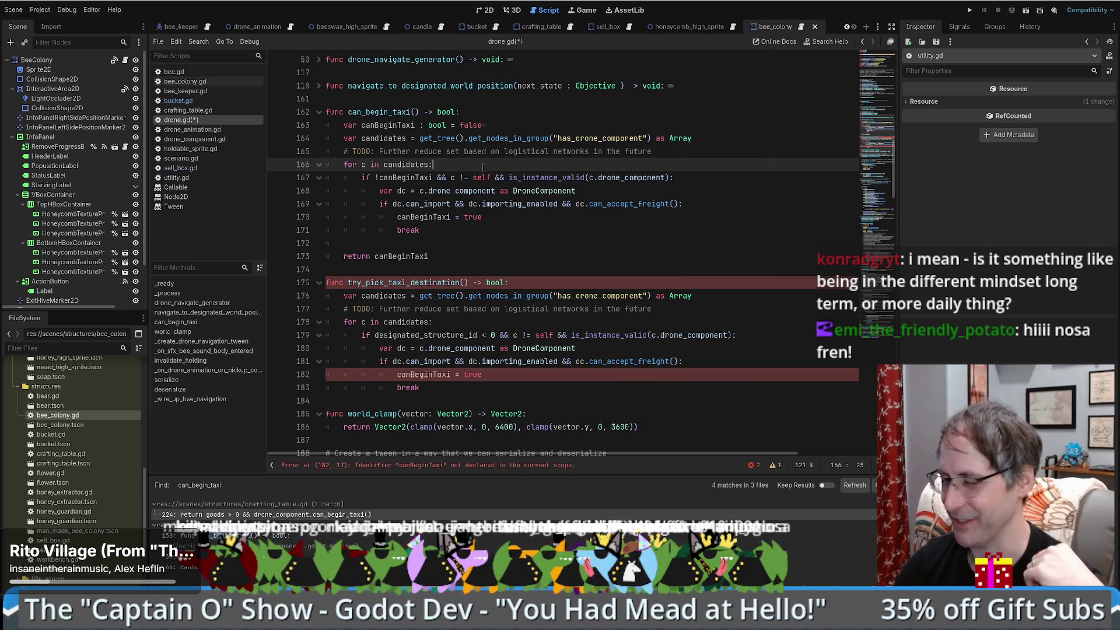
click(498, 219)
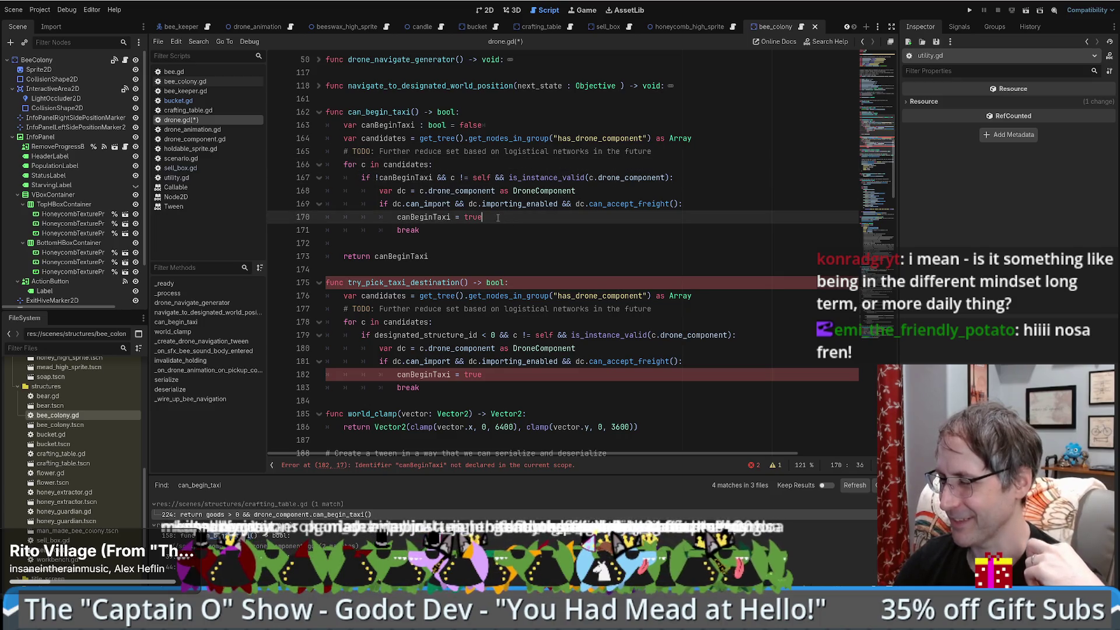
click(477, 229)
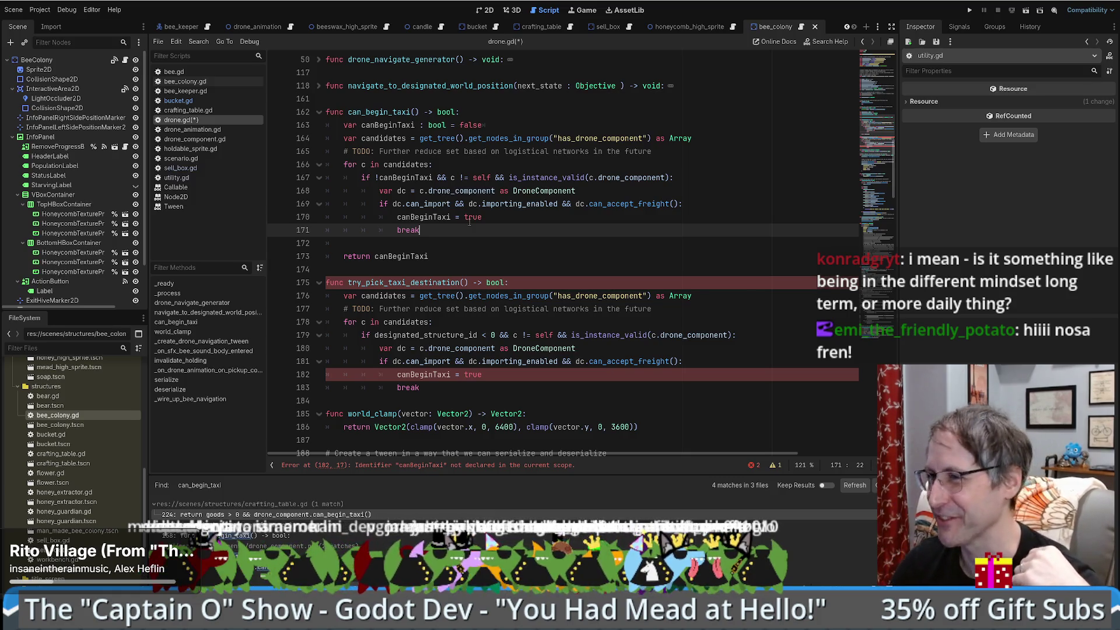
scroll(476, 225, down, 2)
scroll(478, 207, up, 3)
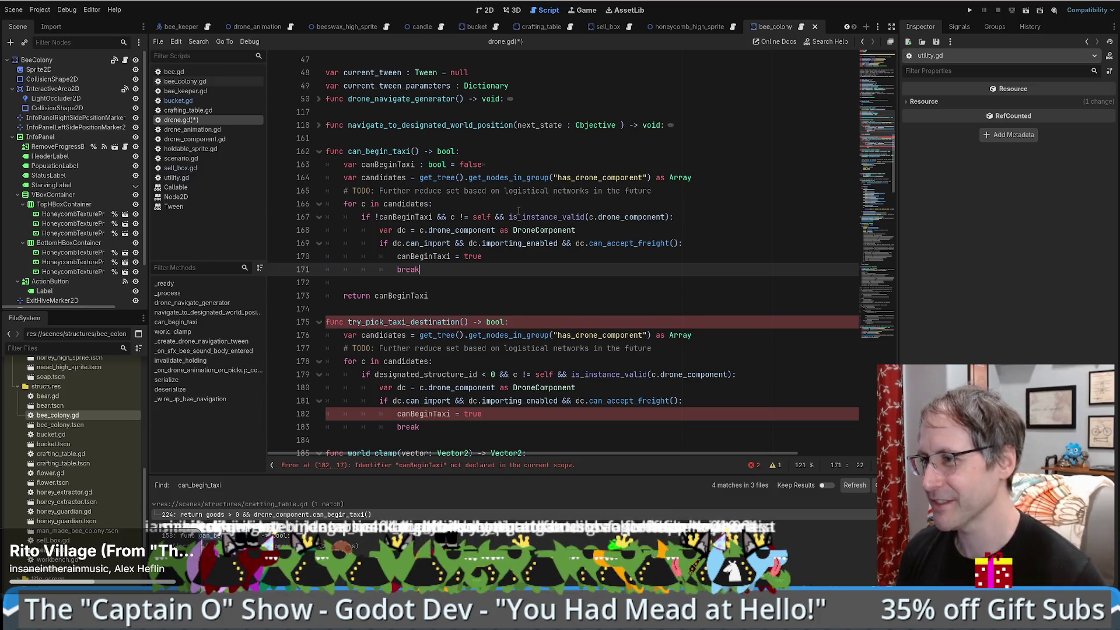
scroll(563, 284, down, 1)
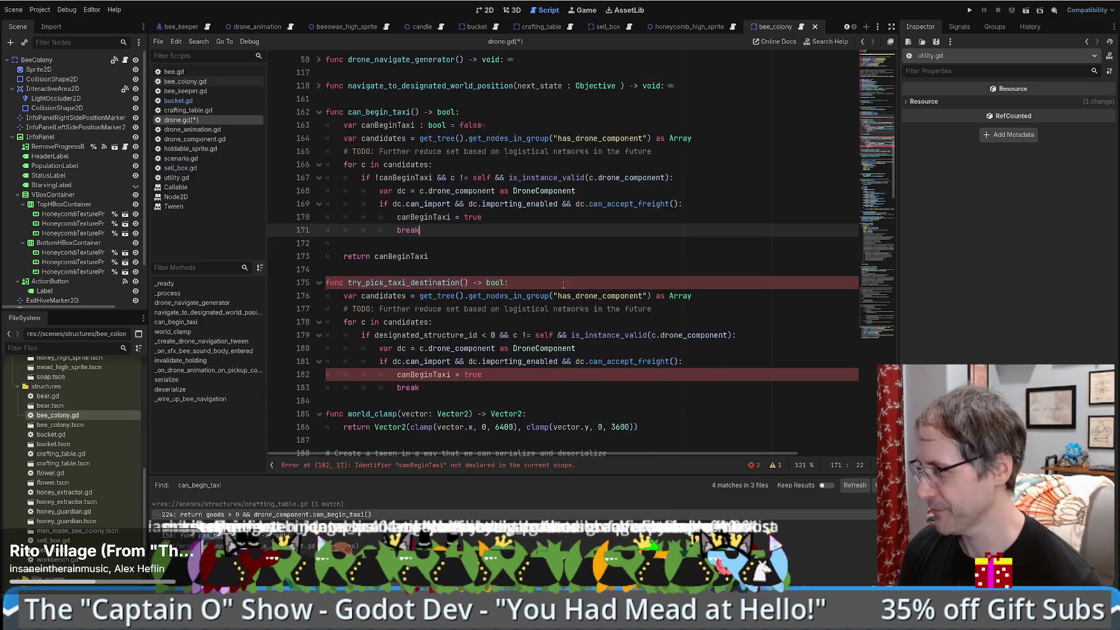
Step: Delete the c != self check from can_begin_taxi's candidate condition on line 167
scroll(564, 283, up, 2)
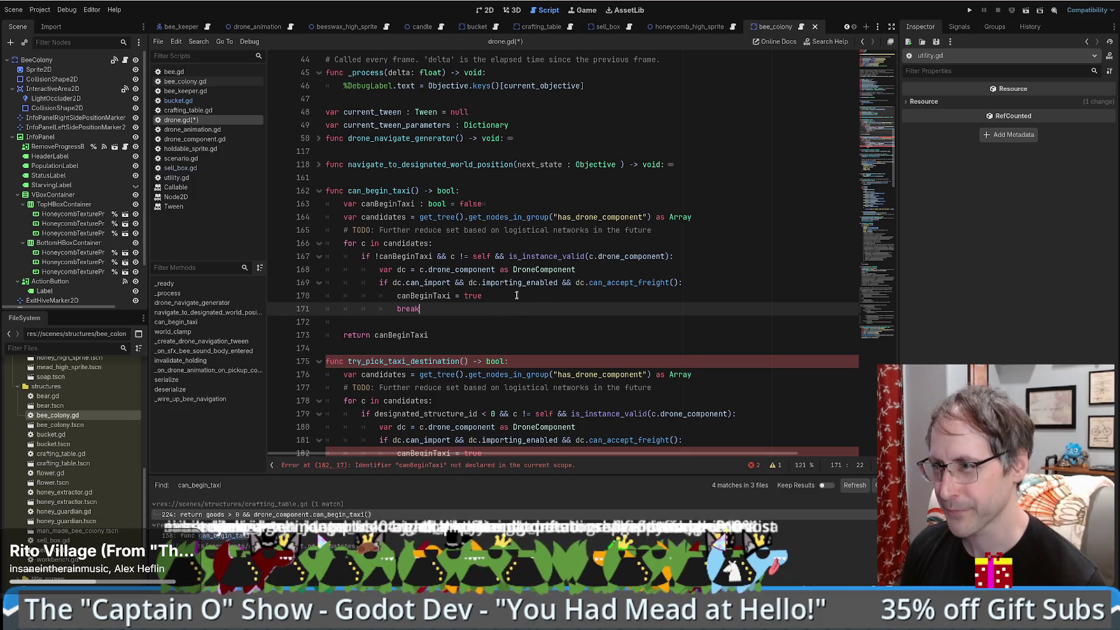
click(472, 245)
click(635, 311)
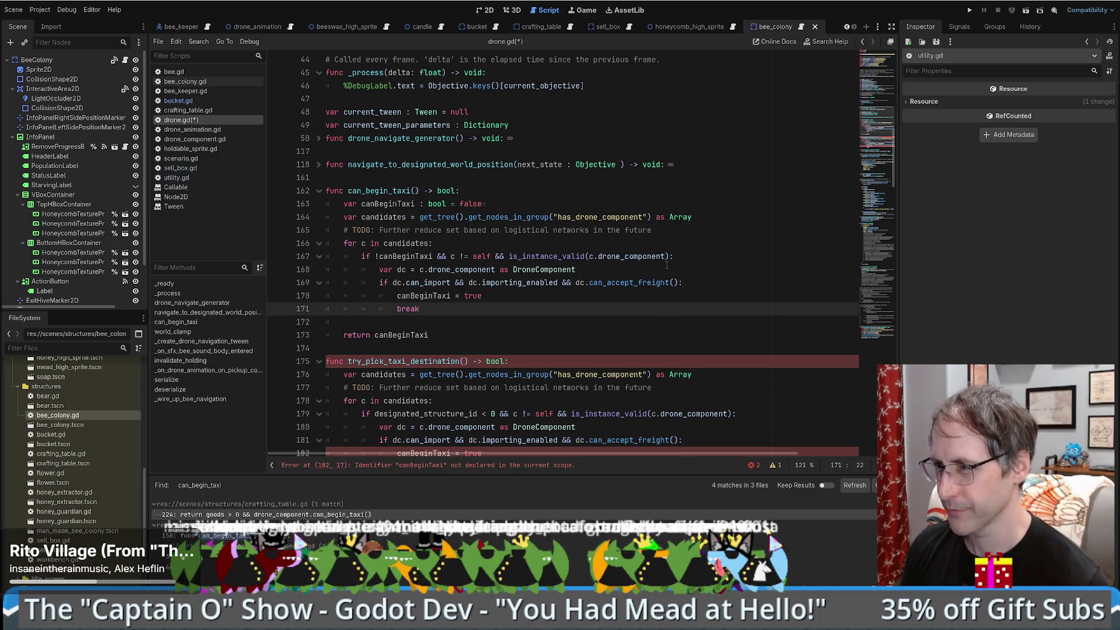
click(682, 245)
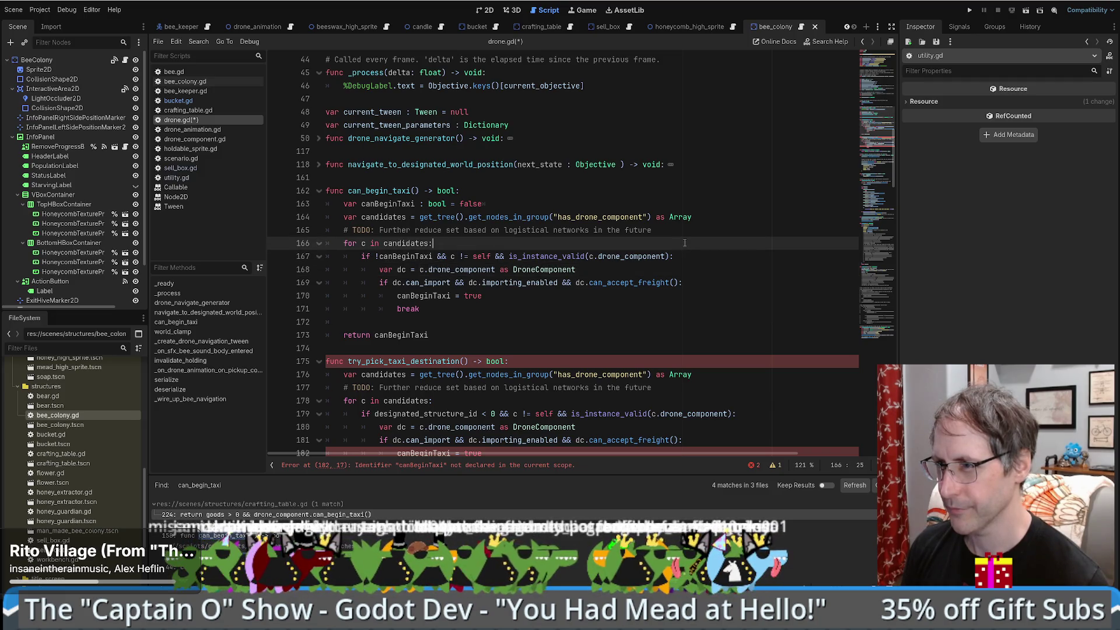
scroll(682, 241, down, 1)
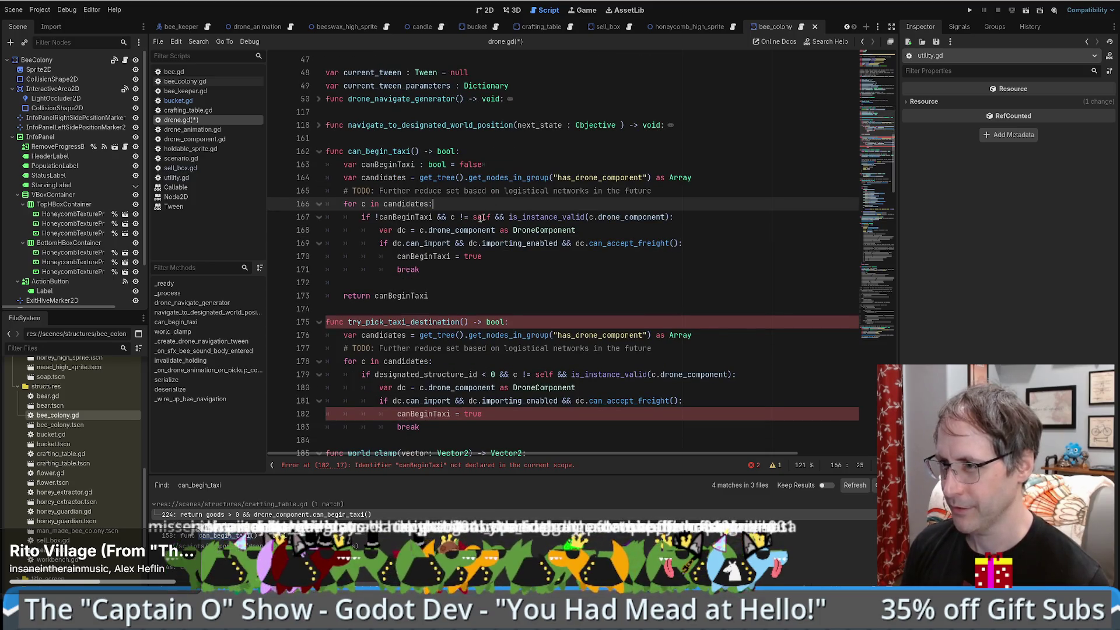
click(456, 217)
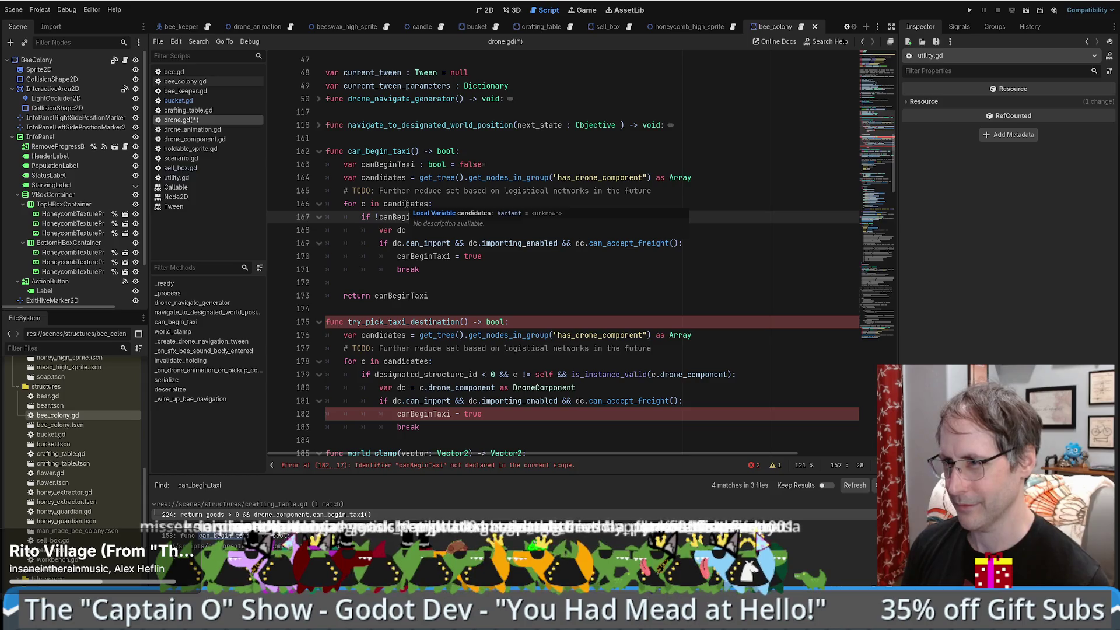
click(405, 203)
drag(451, 217, 508, 217)
key(BackSpace)
Step: Append '&& c.drone_component.drone != self' to line 167, then open drone_component.gd
click(610, 217)
text(&&)
text( c.dr)
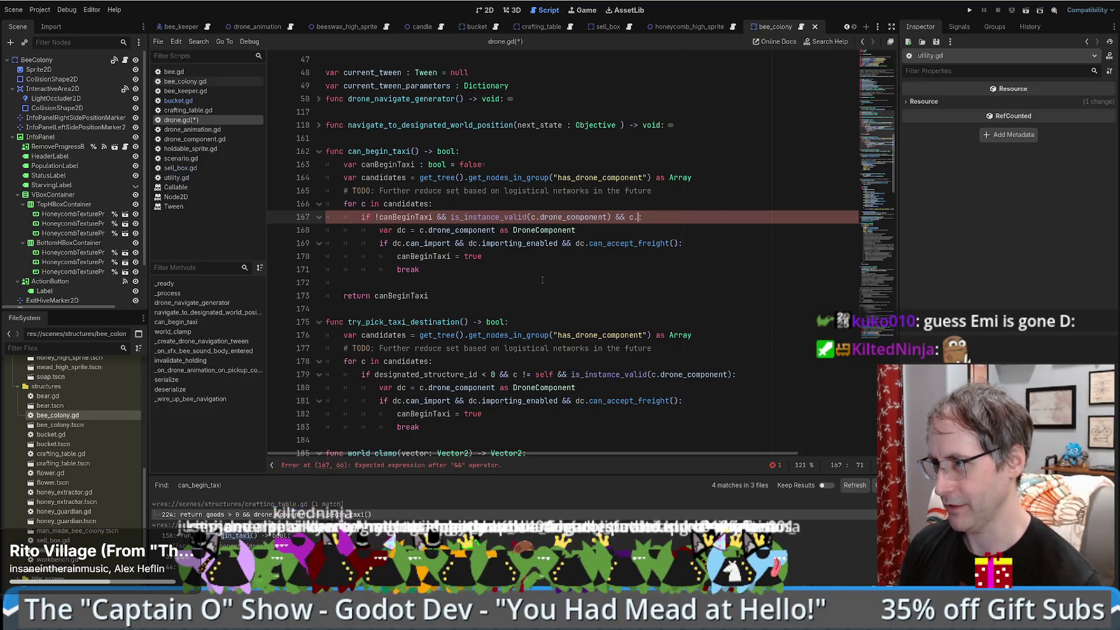
text(omponent:)
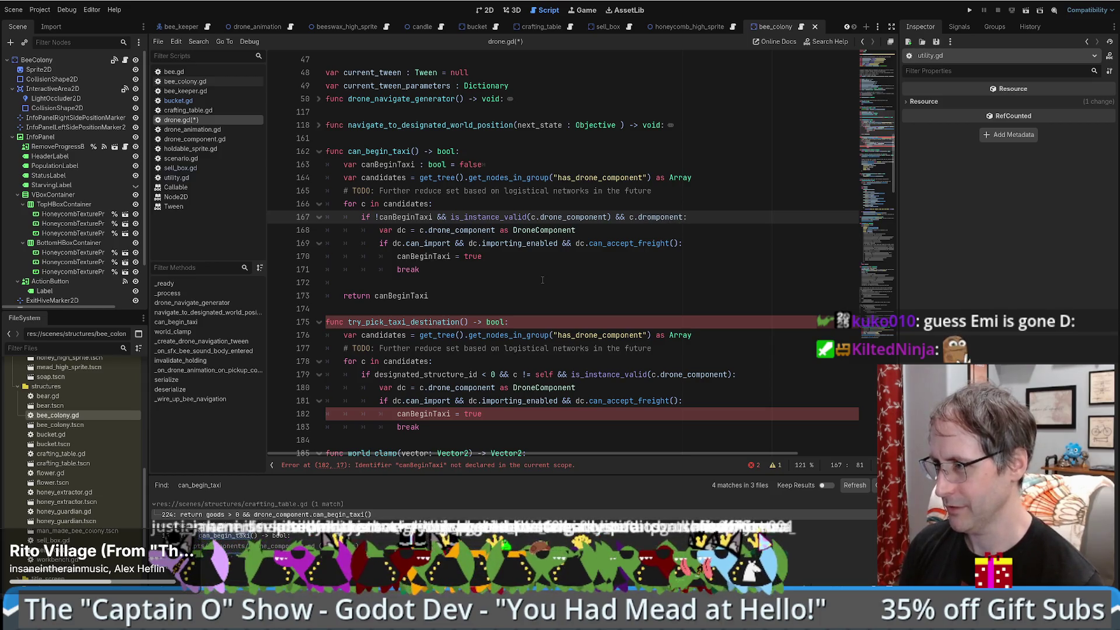
double_click(588, 217)
key(ctrl+c)
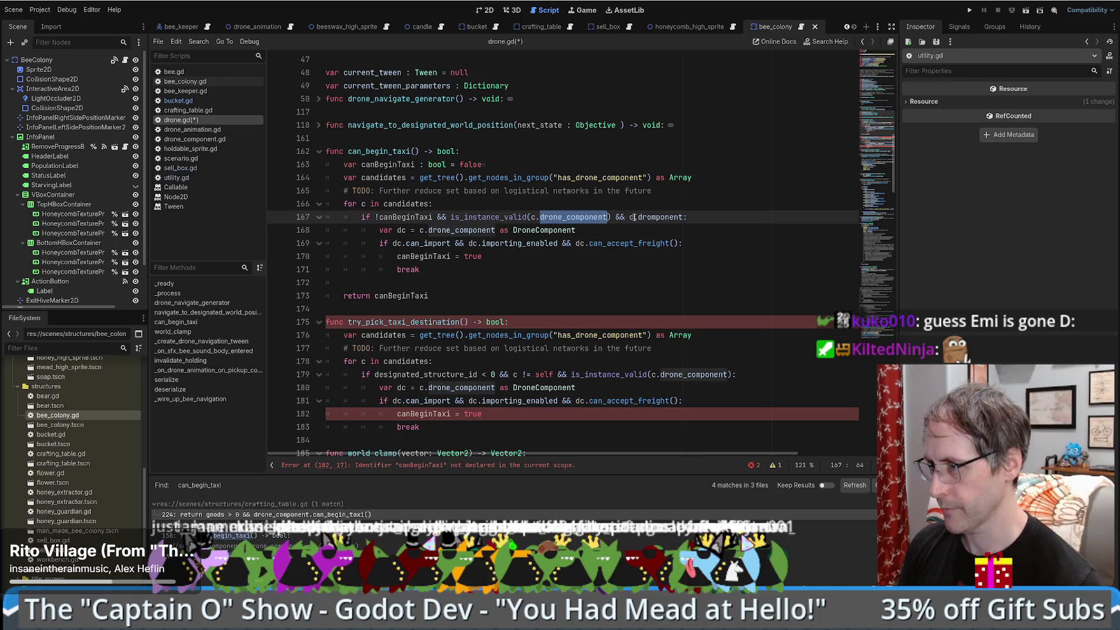
double_click(662, 217)
key(ctrl+v)
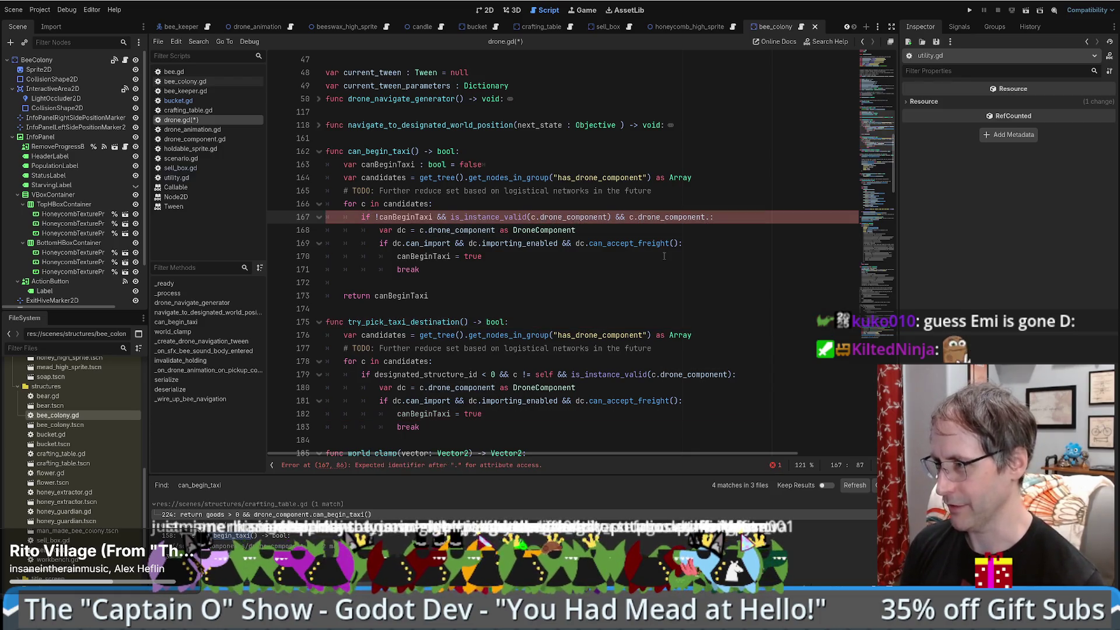
text(drone !=)
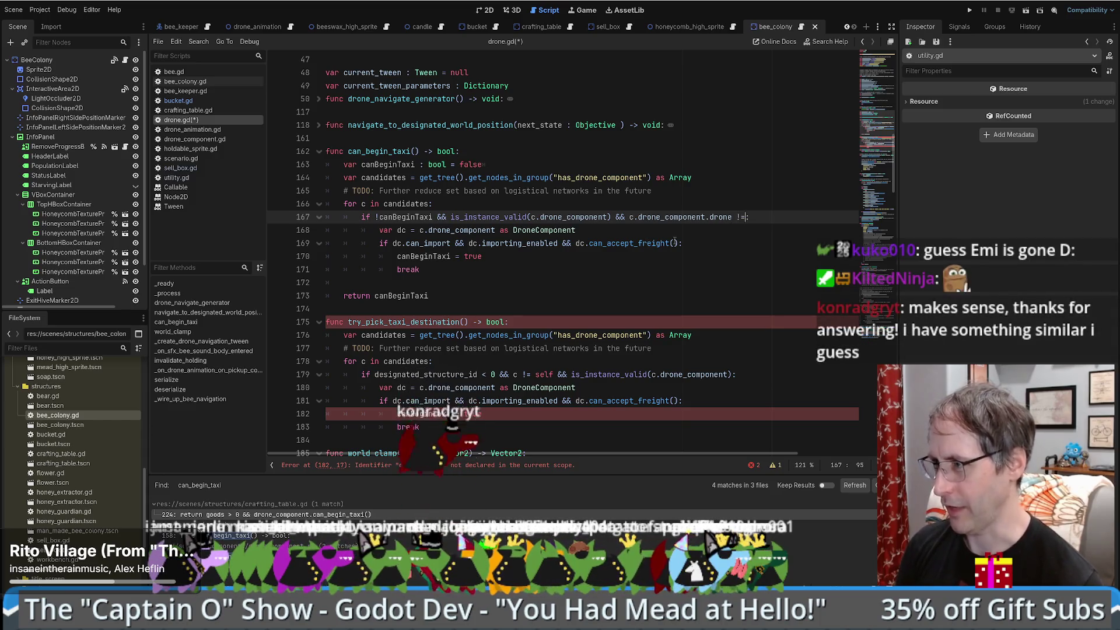
text( self:)
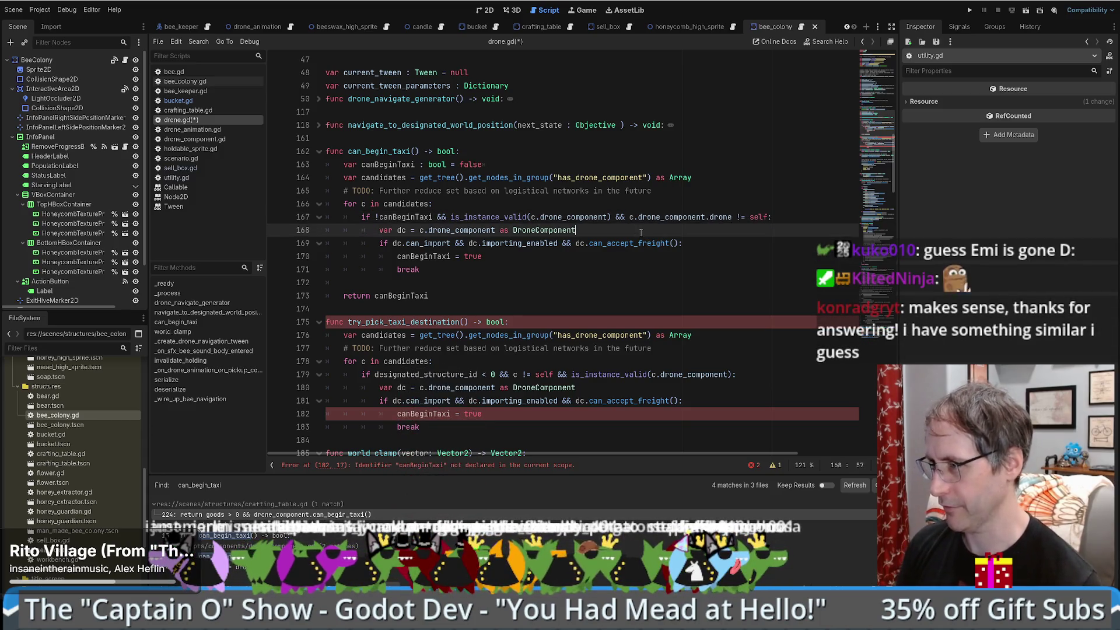
click(717, 216)
click(691, 216)
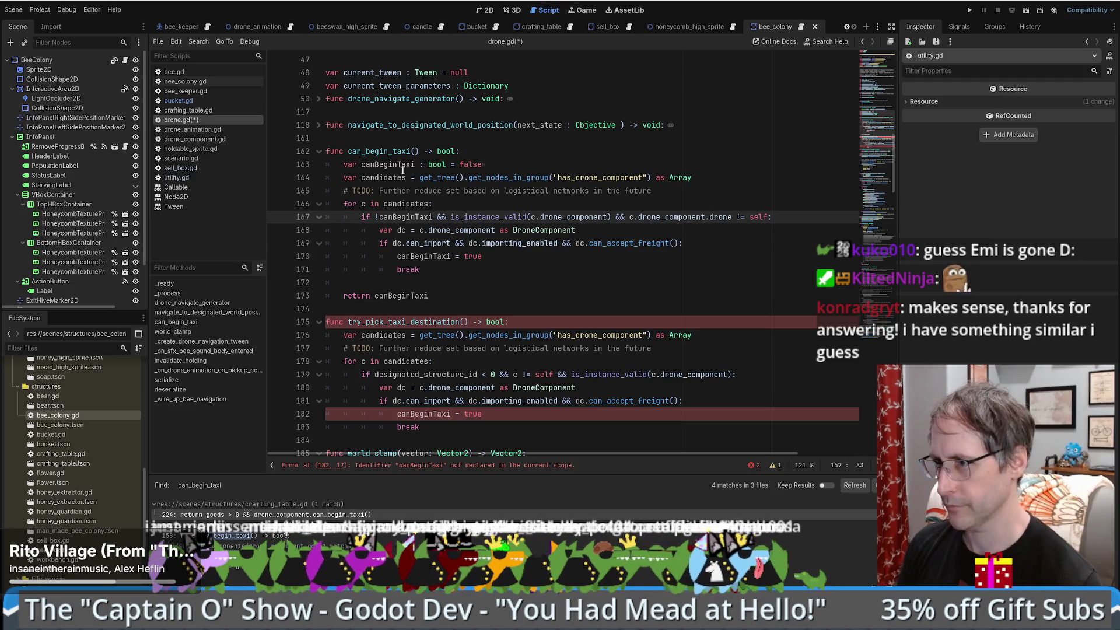
click(693, 178)
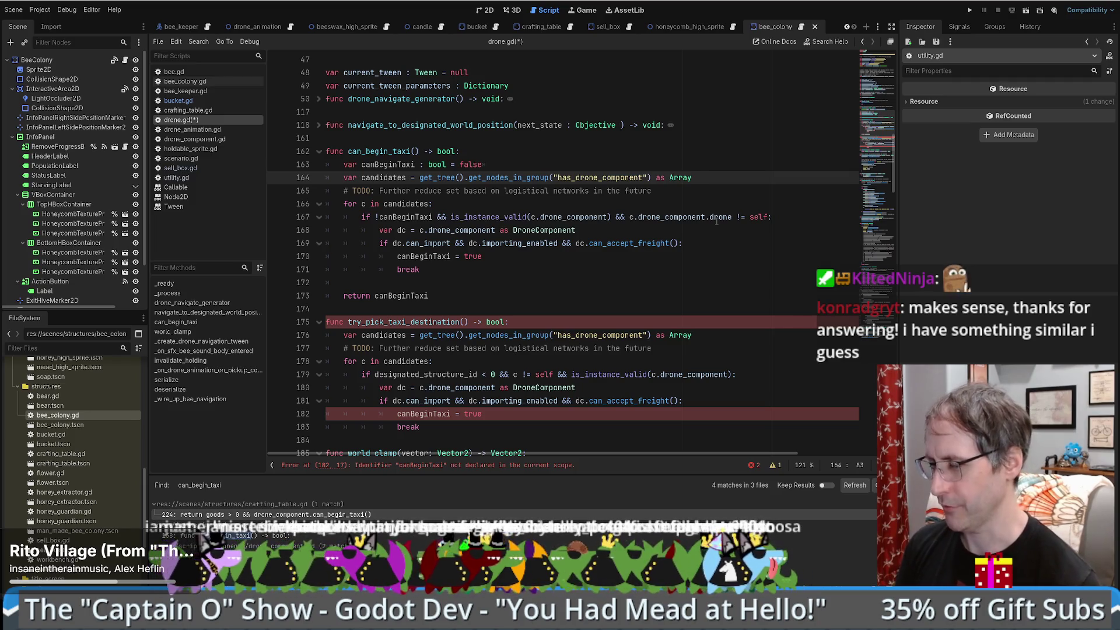
click(585, 218)
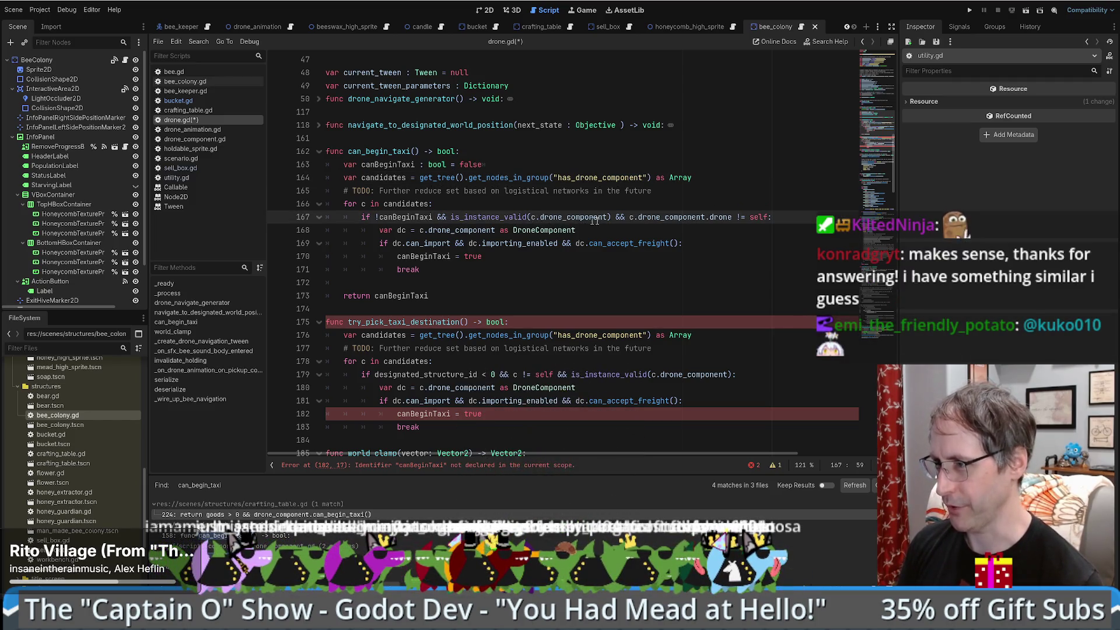
click(684, 217)
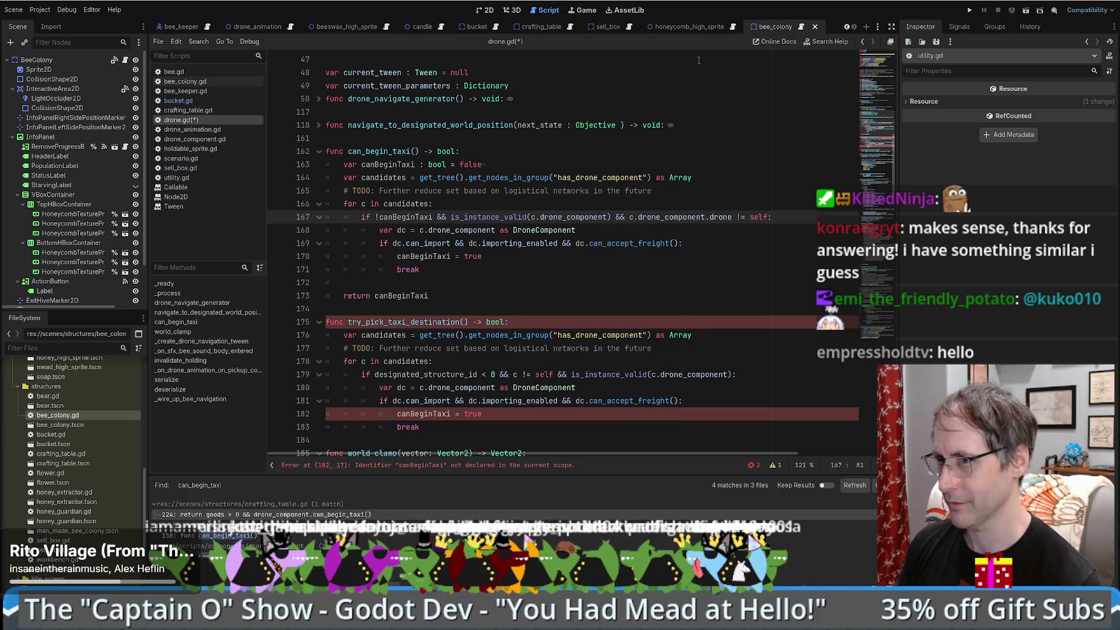
click(214, 140)
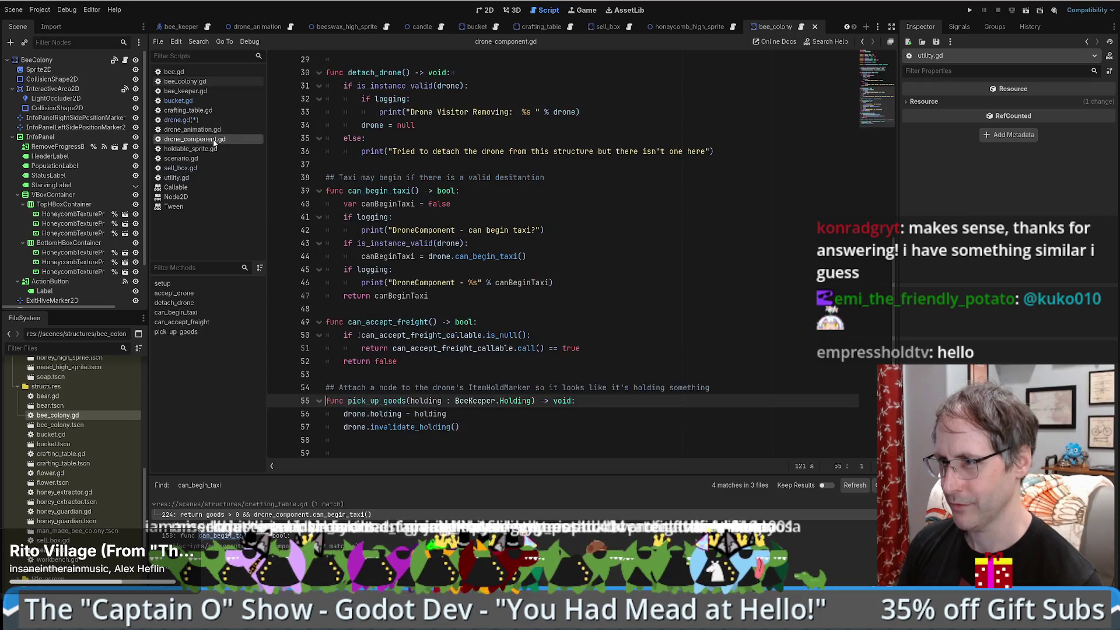
Step: Paste line 167's drone_component filter over the old self/validity checks on line 179
scroll(495, 199, up, 7)
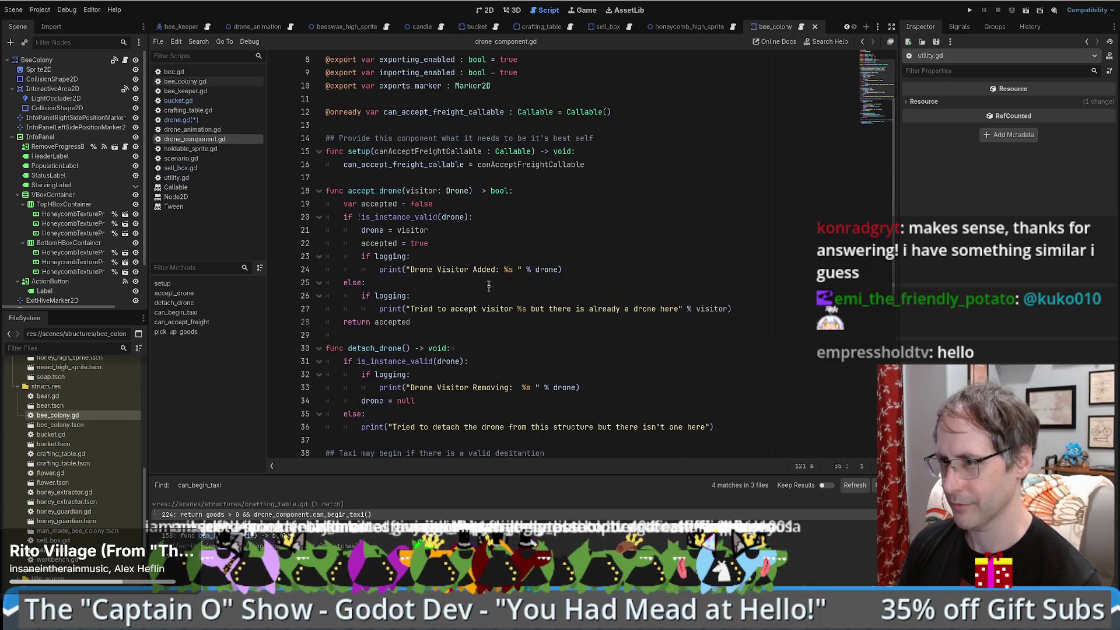
key(alt+Left)
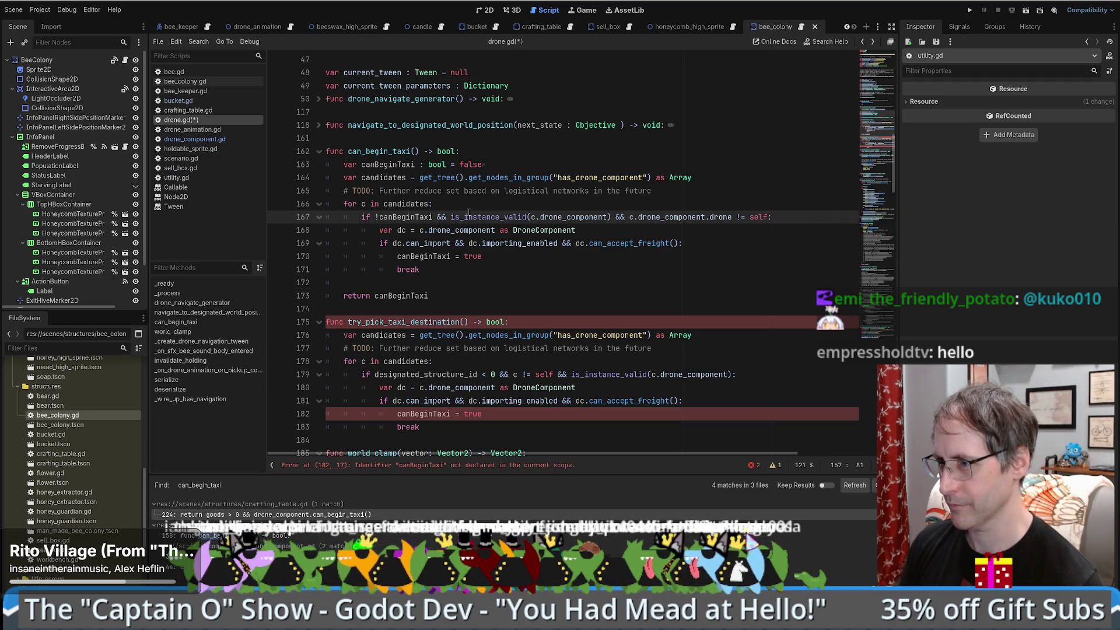
drag(437, 217, 767, 217)
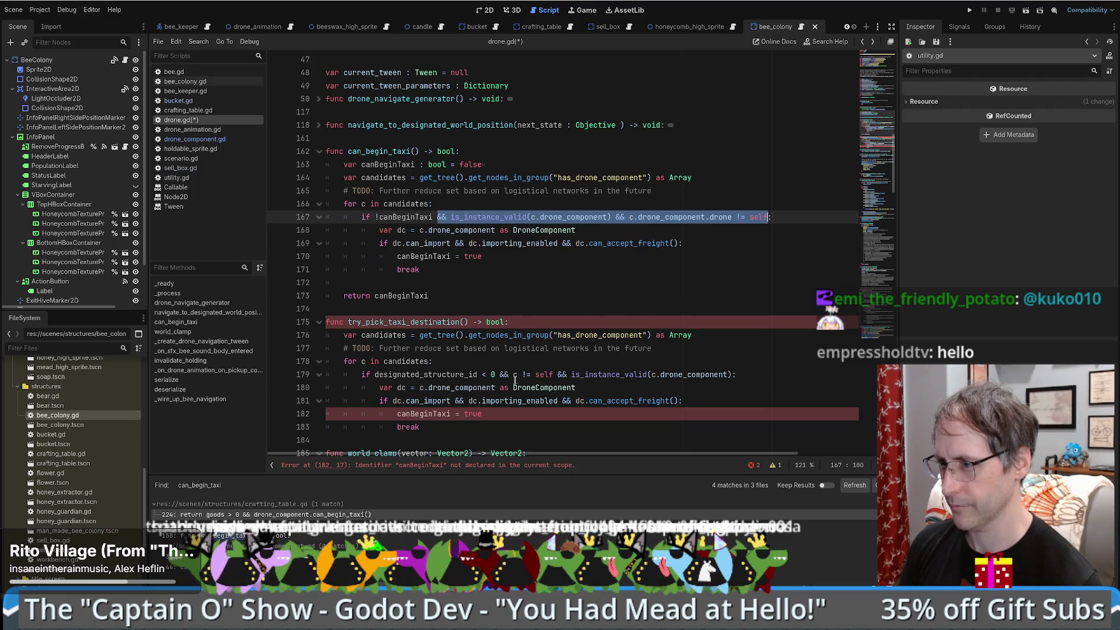
drag(500, 374, 734, 374)
key(ctrl+v)
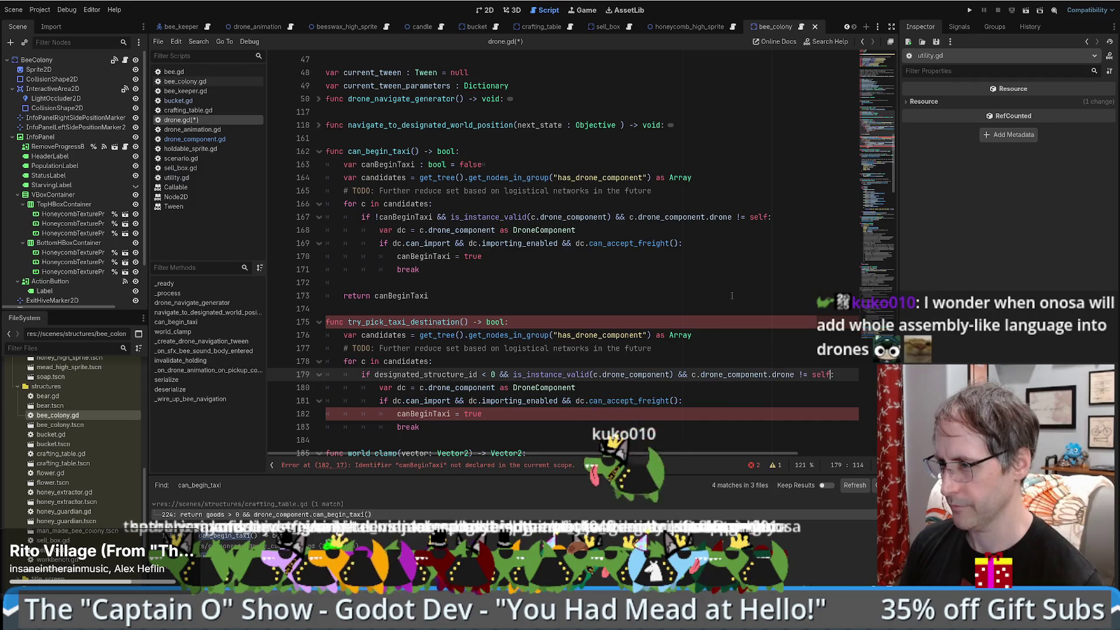
scroll(732, 296, down, 1)
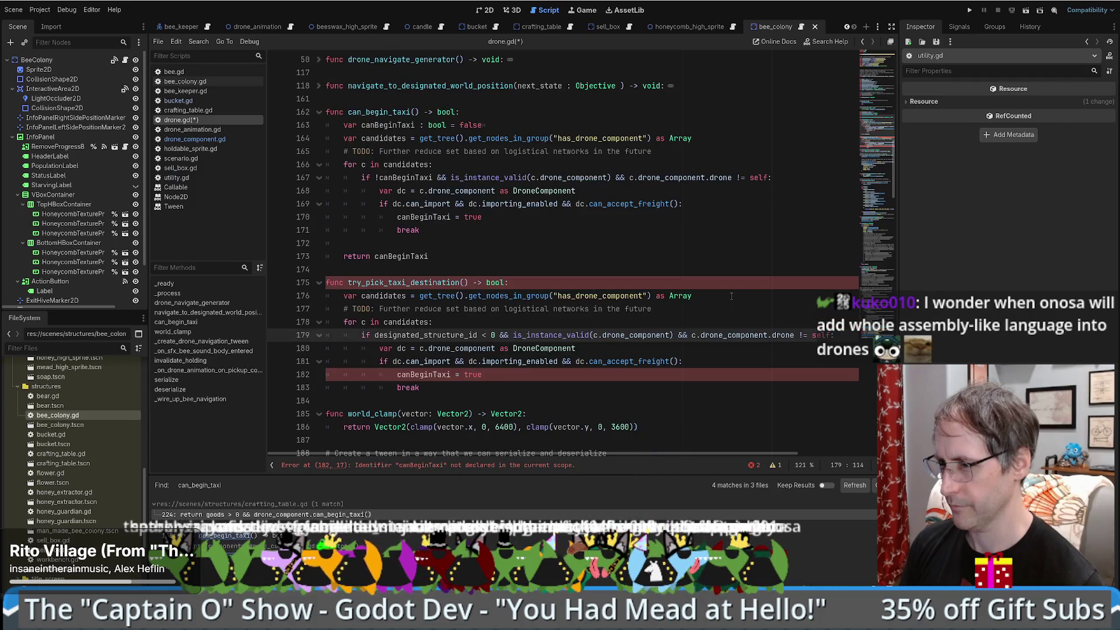
click(590, 280)
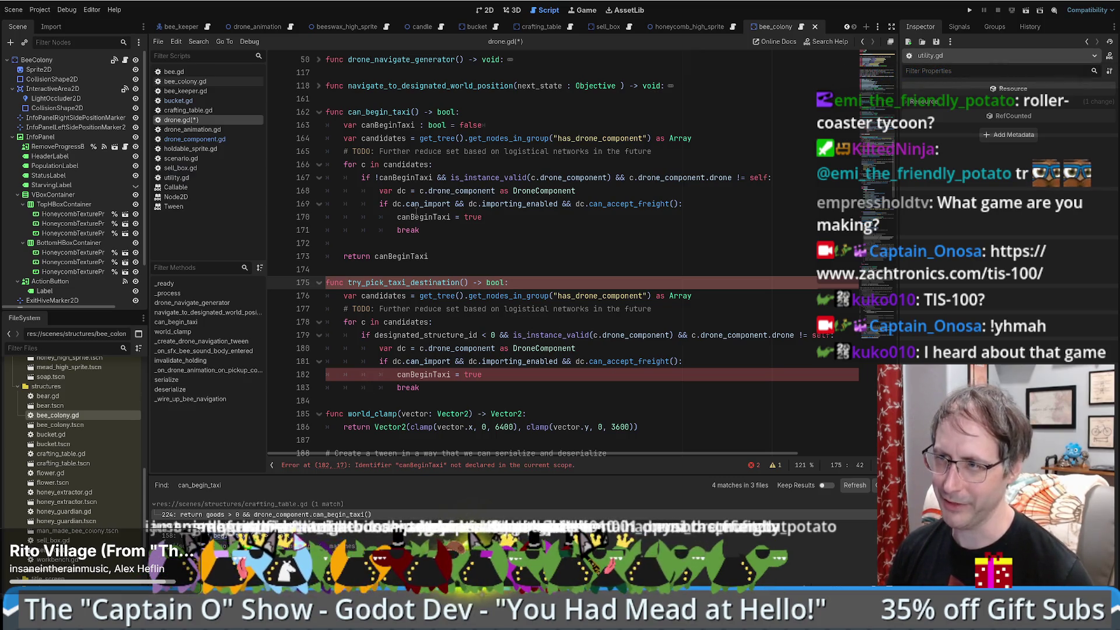
mouse_move(443, 203)
mouse_down()
mouse_move(502, 361)
mouse_move(482, 399)
mouse_up()
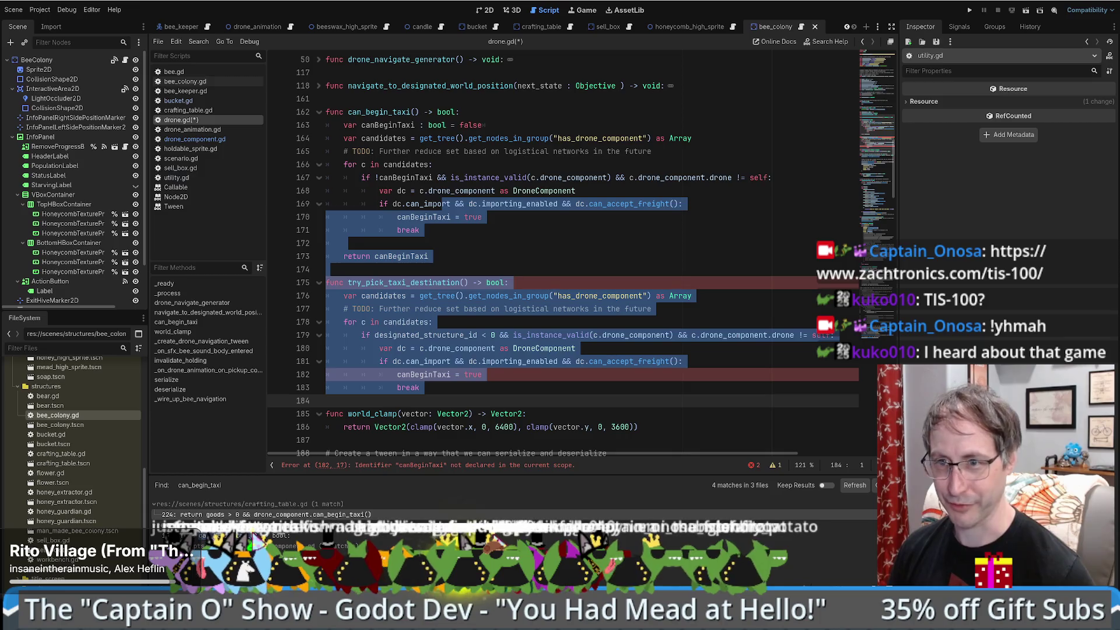
click(504, 334)
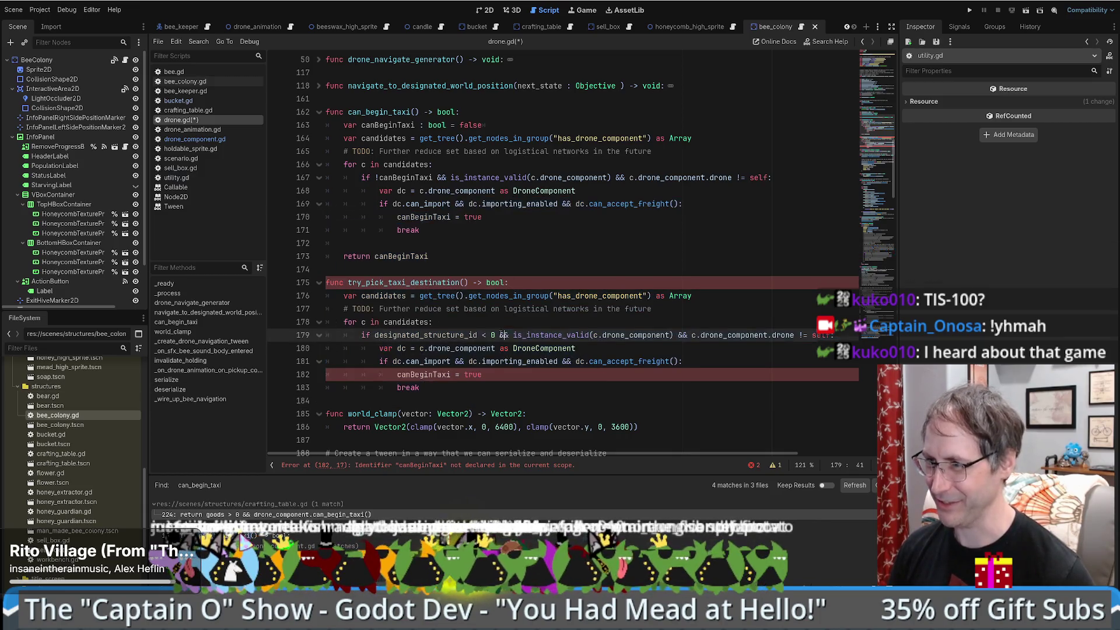
scroll(499, 335, down, 2)
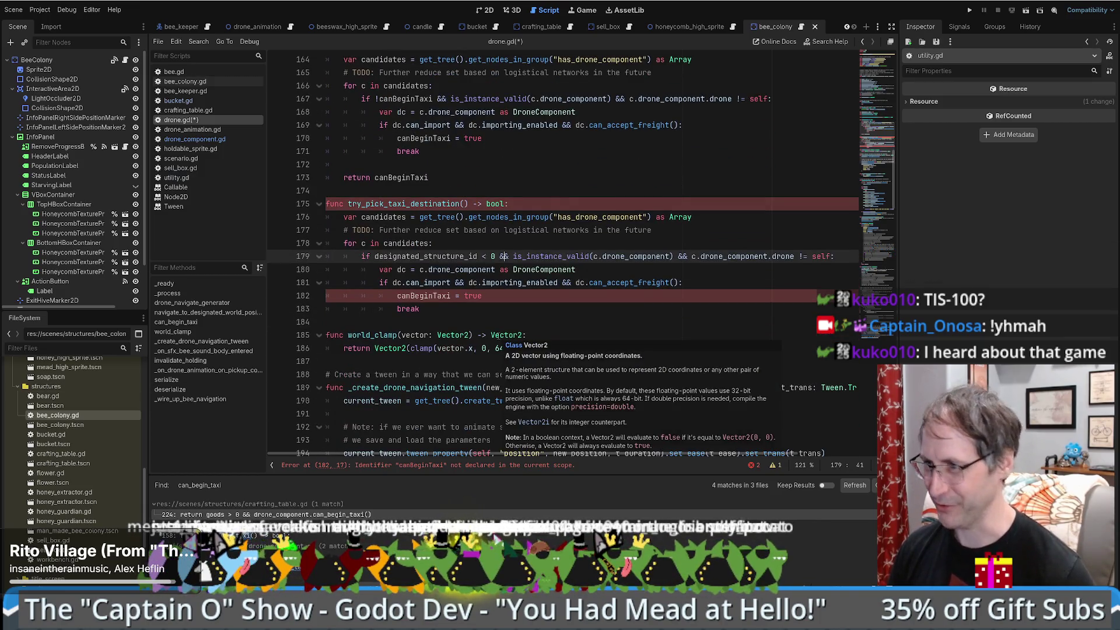
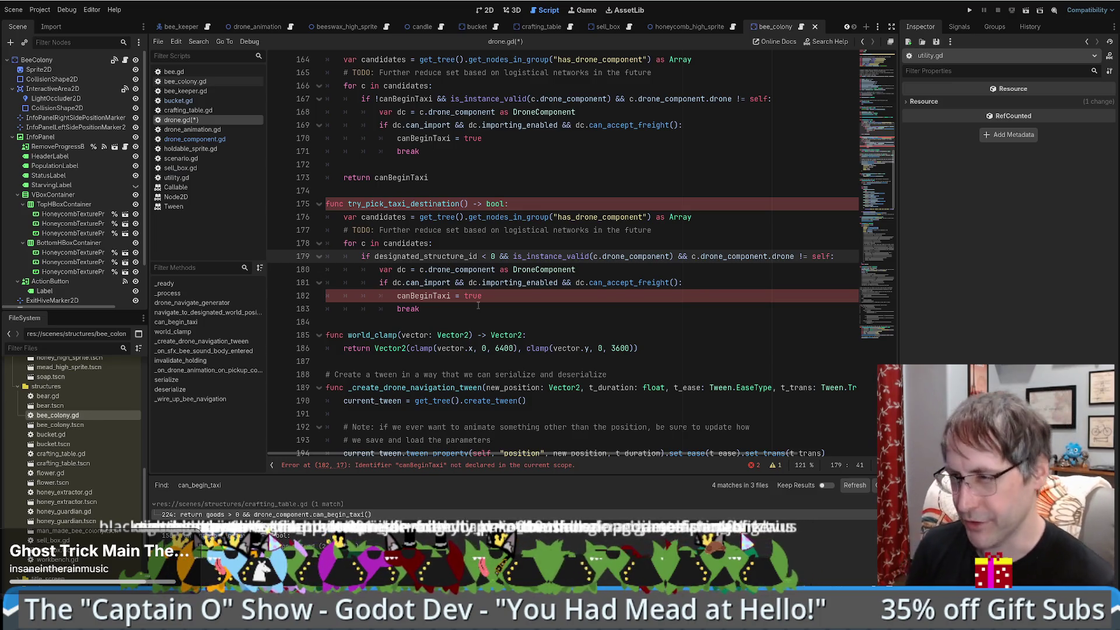
Step: Review the canBeginTaxi assignment and can_accept_freight condition in try_pick_taxi_destination
click(493, 298)
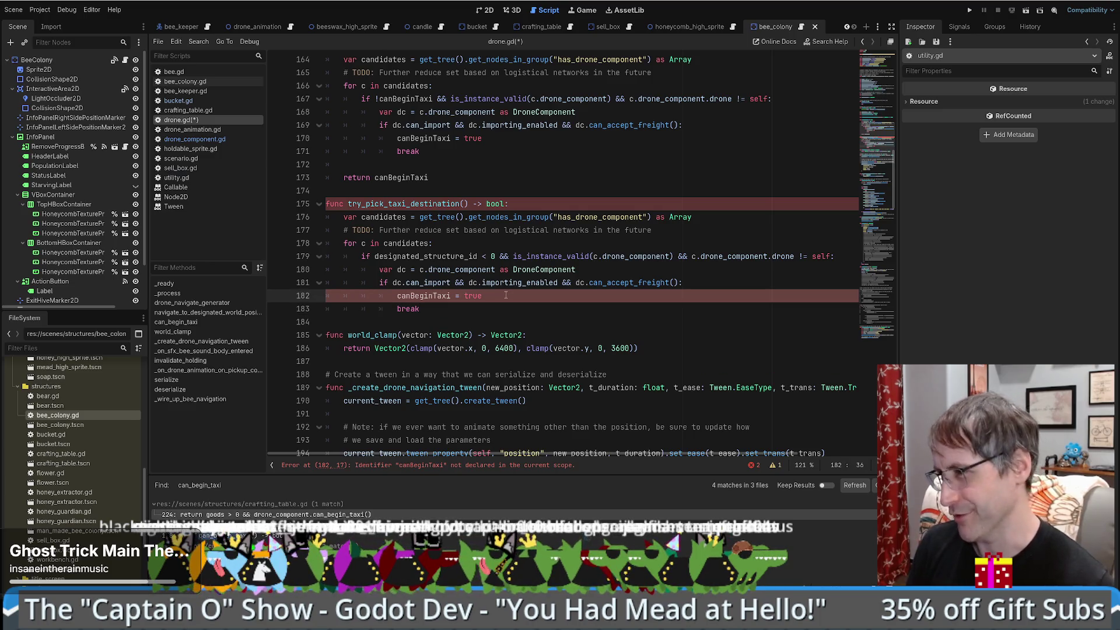
click(714, 283)
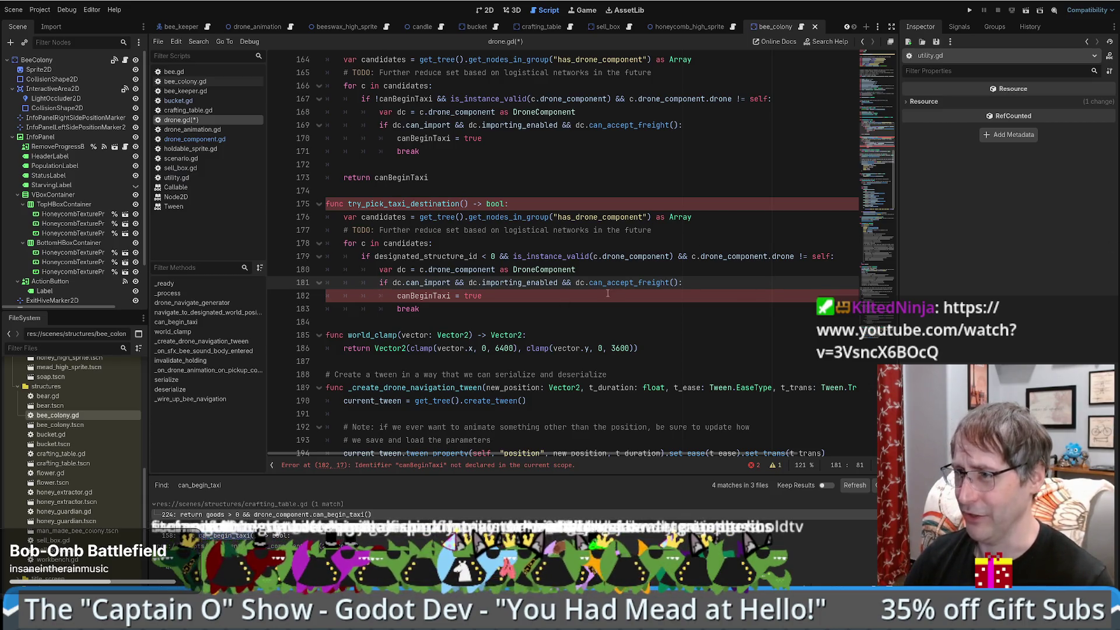
scroll(670, 282, up, 2)
click(532, 282)
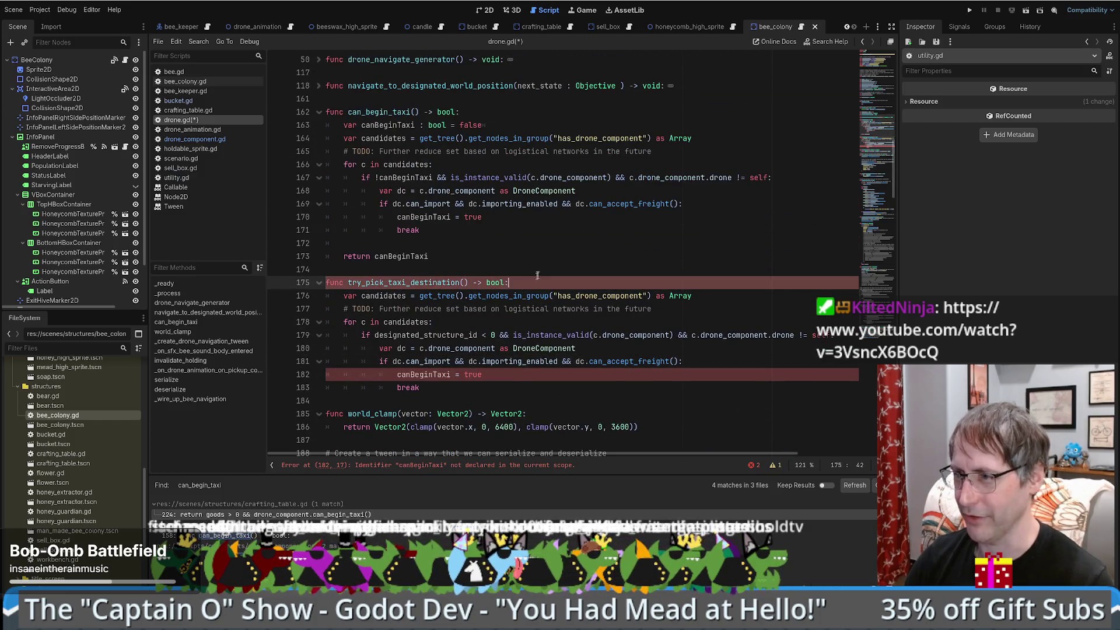
scroll(543, 274, down, 1)
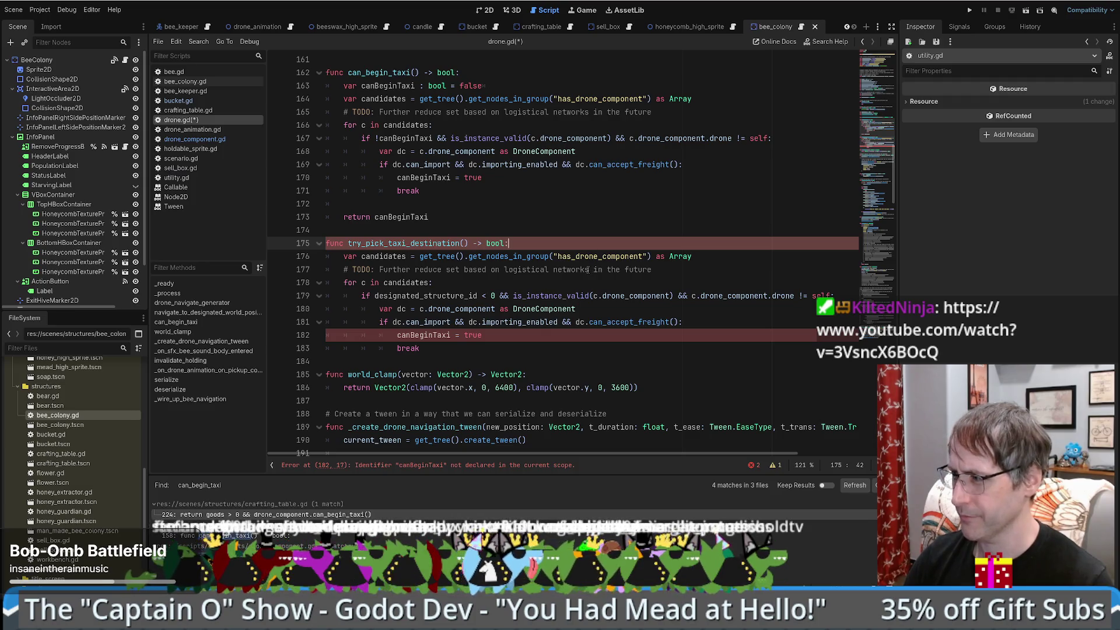
scroll(585, 270, up, 1)
scroll(525, 280, down, 4)
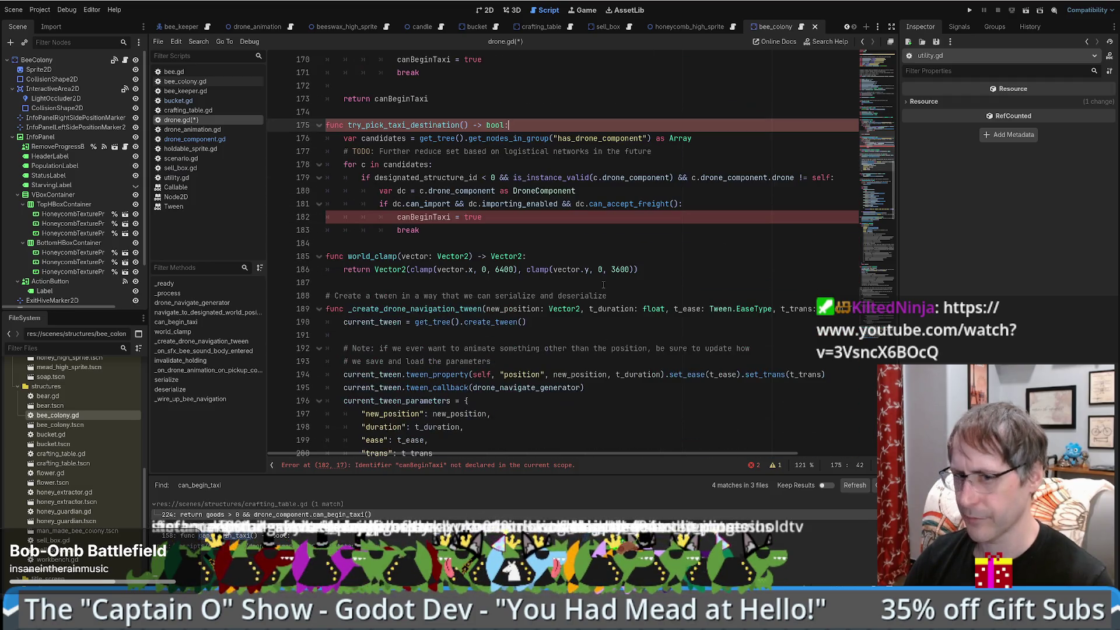
scroll(616, 293, up, 2)
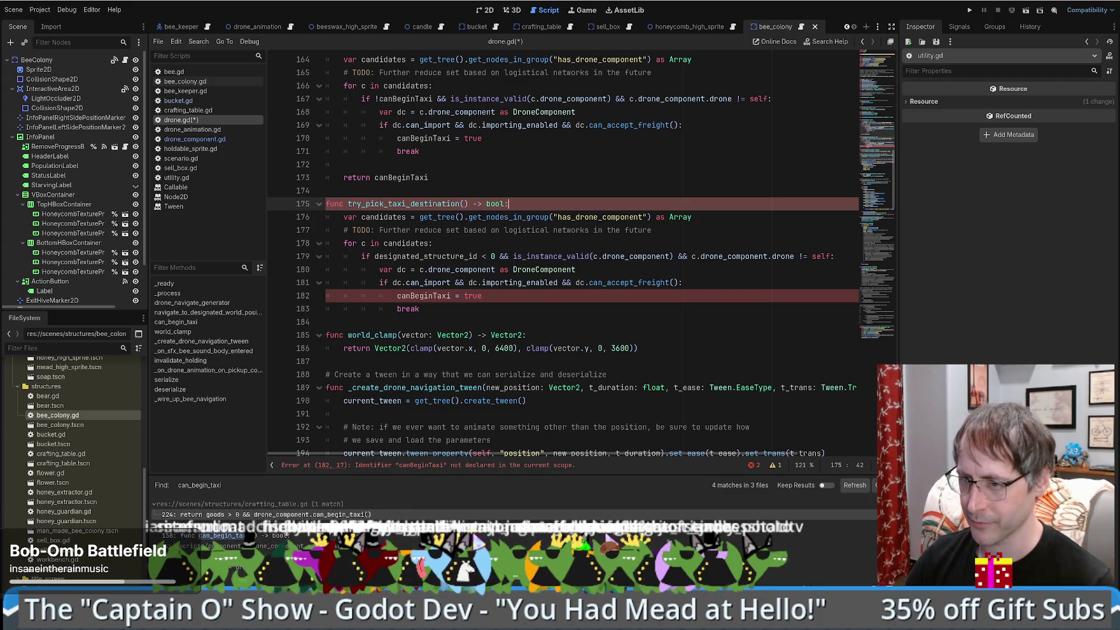
Step: Bring the Godot project back up with drone.gd showing, caret on blank line 187
mouse_move(119, 570)
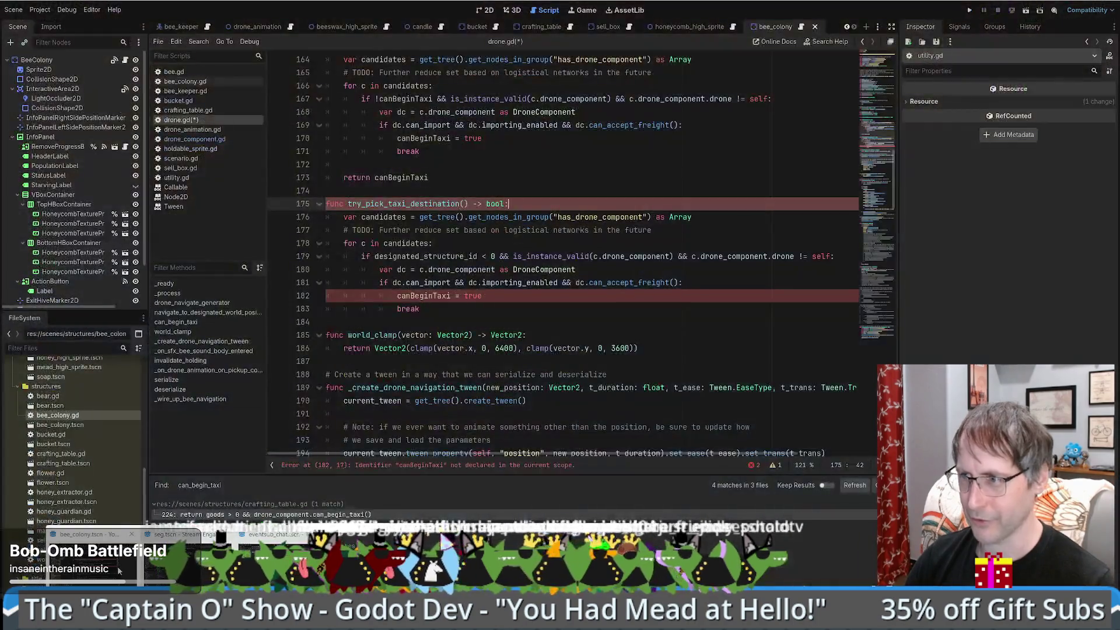
click(175, 554)
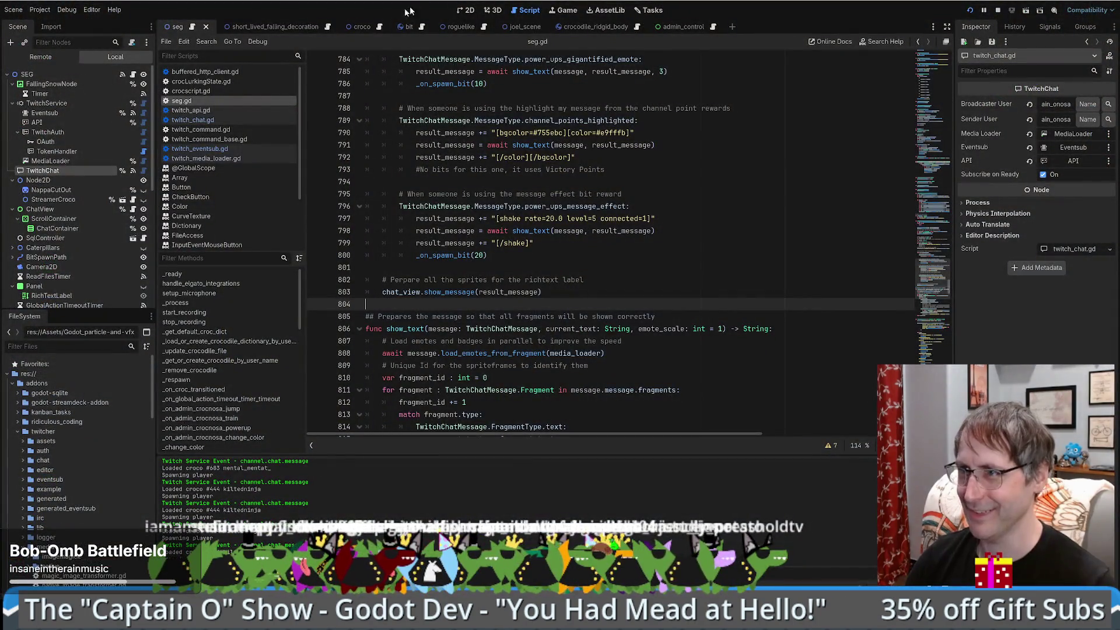
click(362, 26)
click(466, 10)
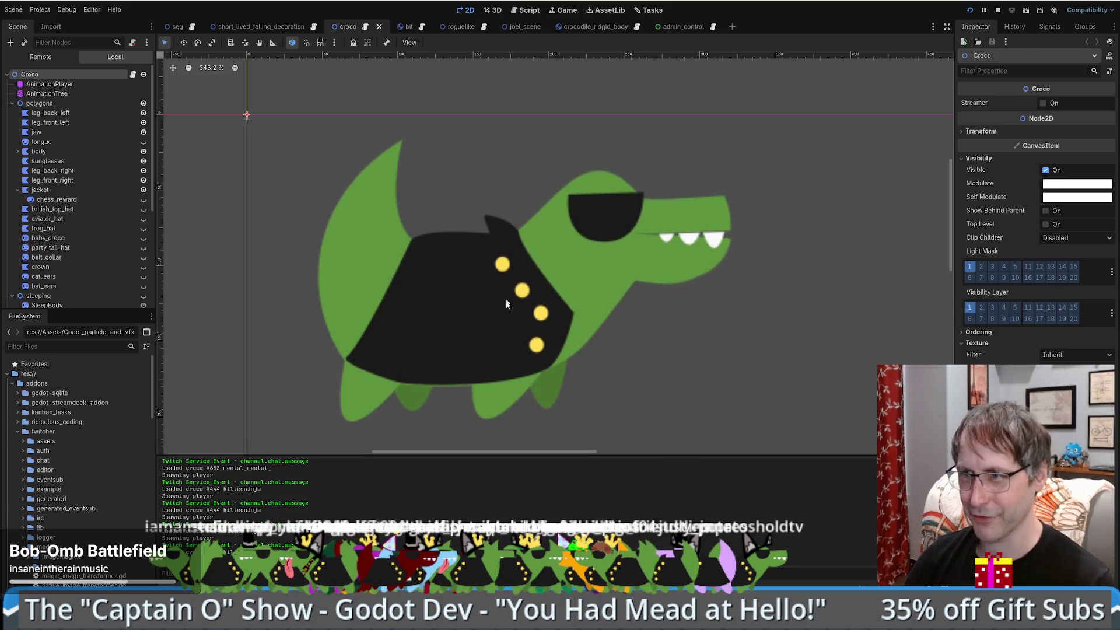
scroll(499, 220, up, 1)
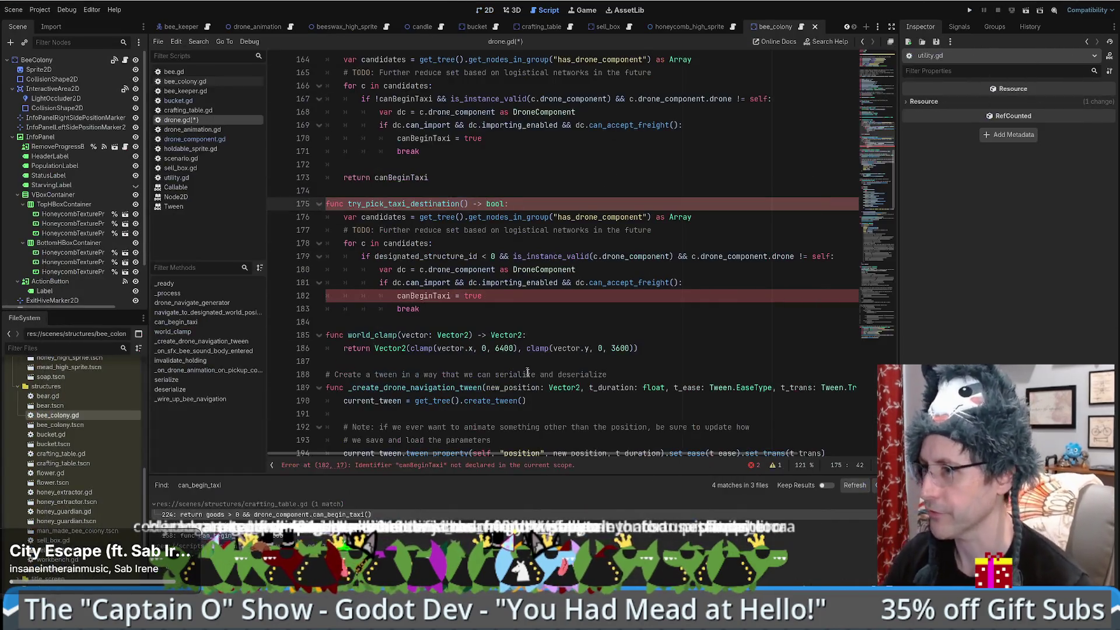
click(569, 366)
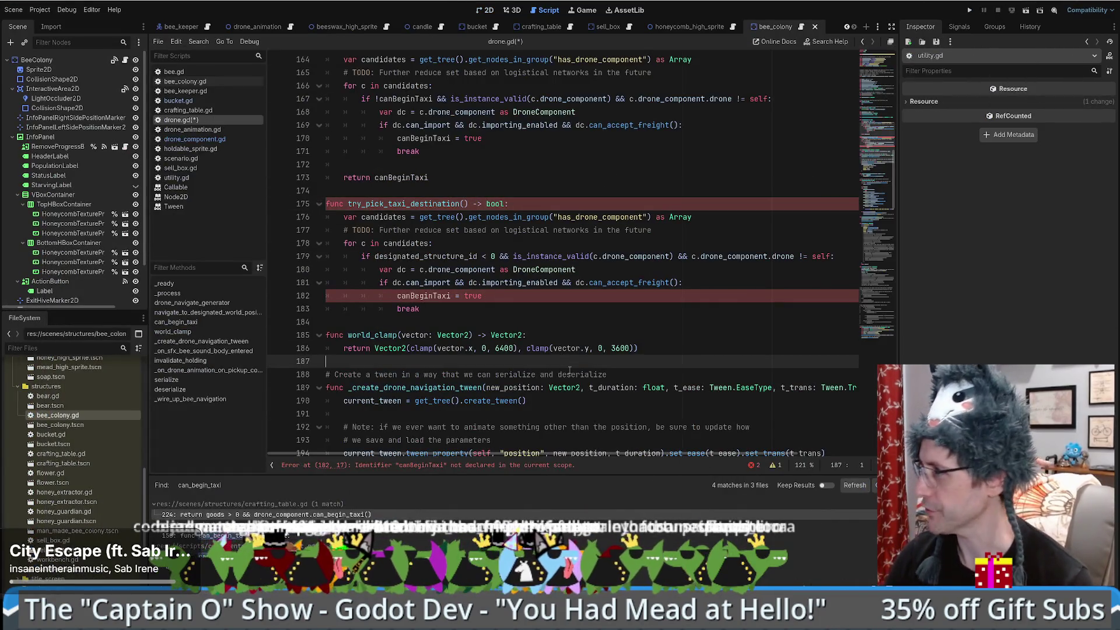
scroll(578, 354, up, 3)
scroll(589, 349, down, 5)
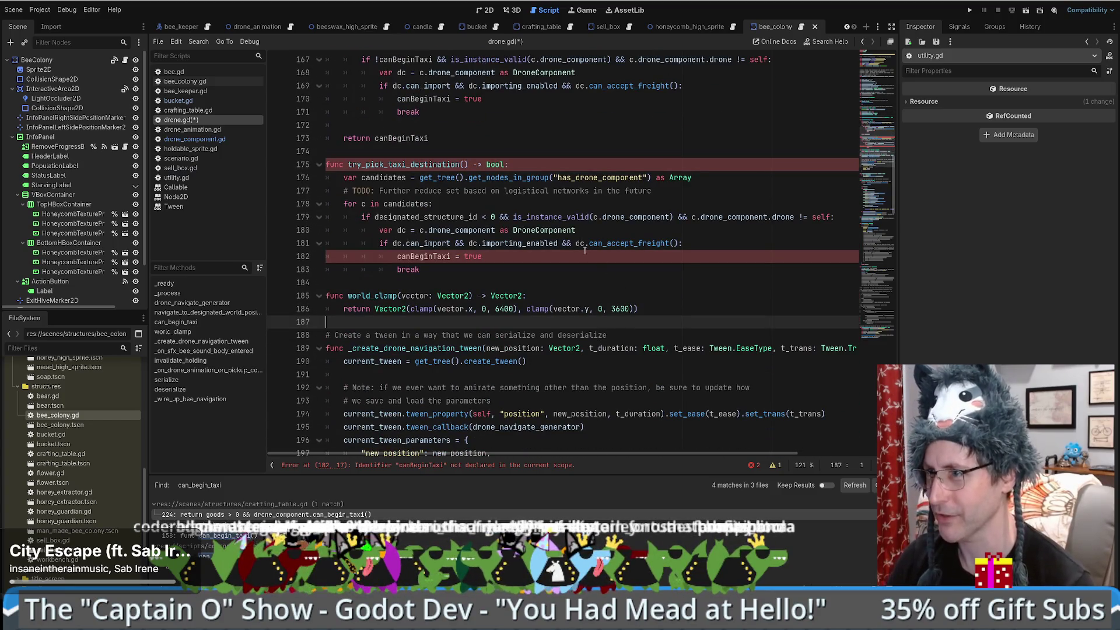
double_click(392, 164)
scroll(583, 290, up, 4)
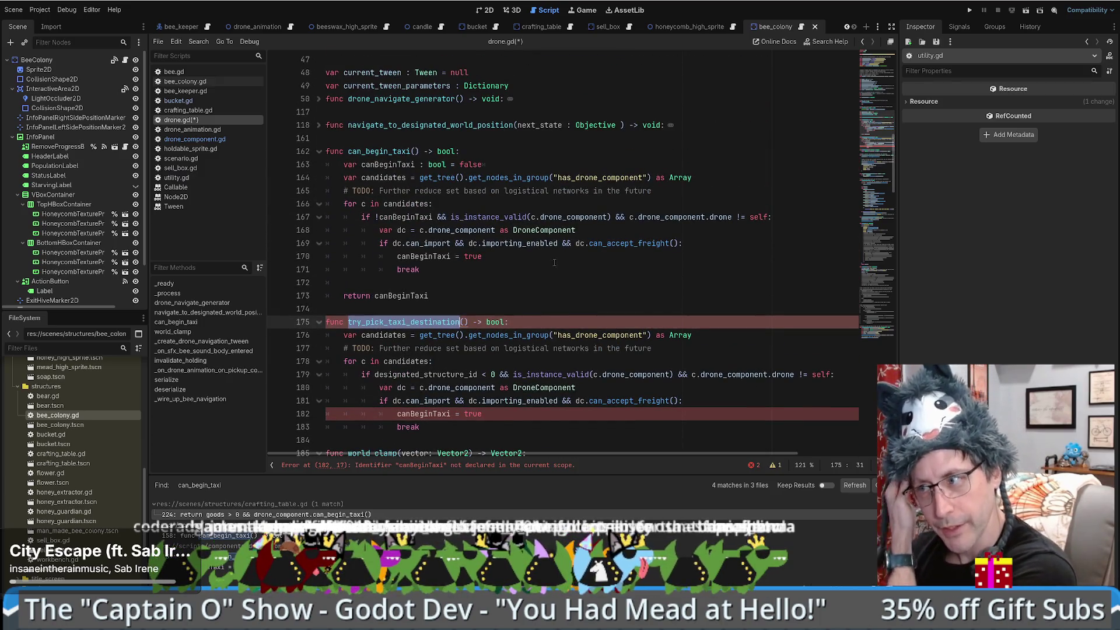
scroll(517, 329, down, 2)
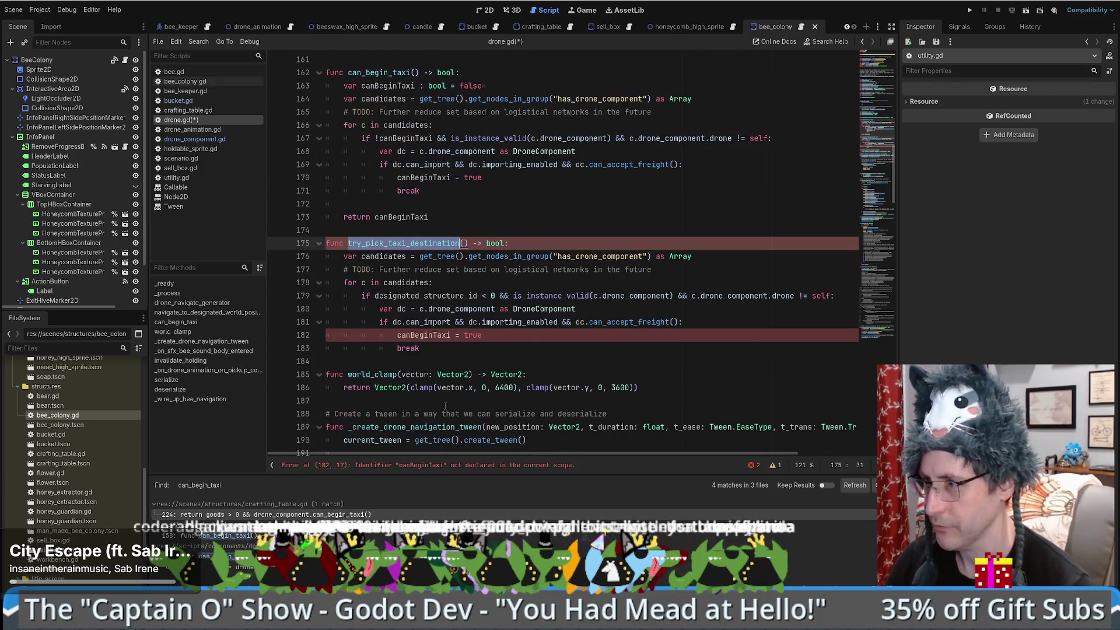
drag(406, 295, 799, 296)
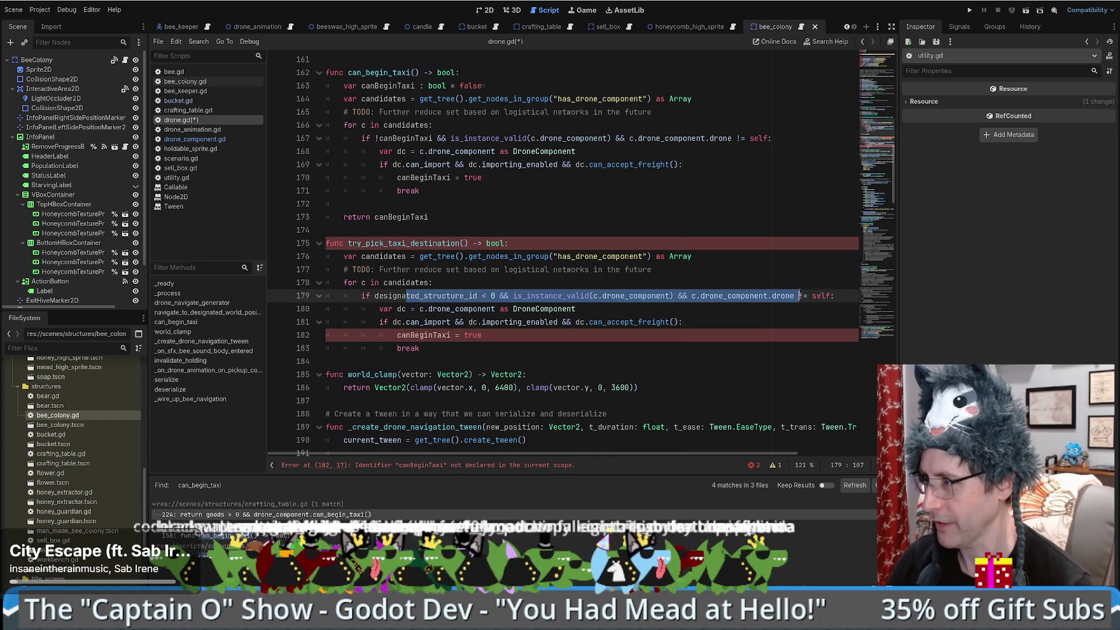
drag(397, 309, 531, 309)
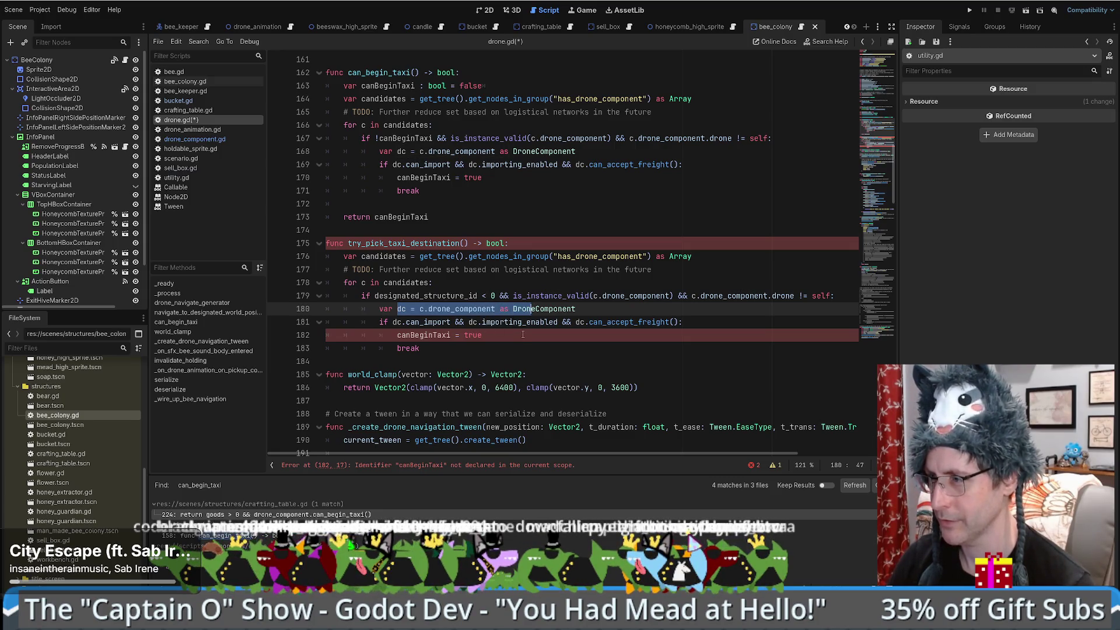
scroll(523, 334, down, 1)
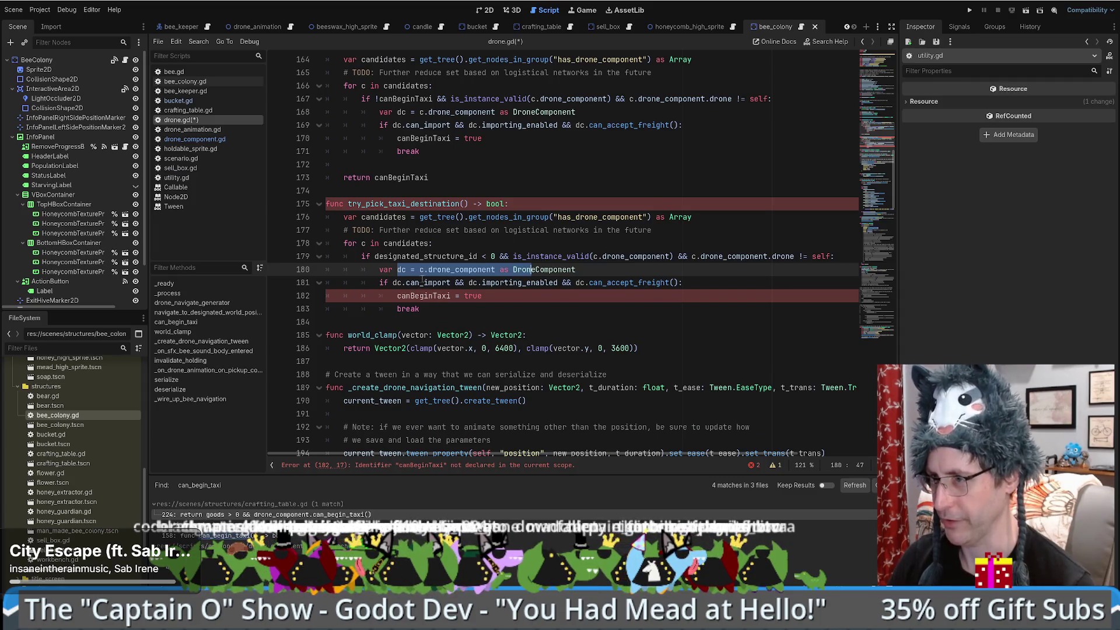
mouse_move(413, 282)
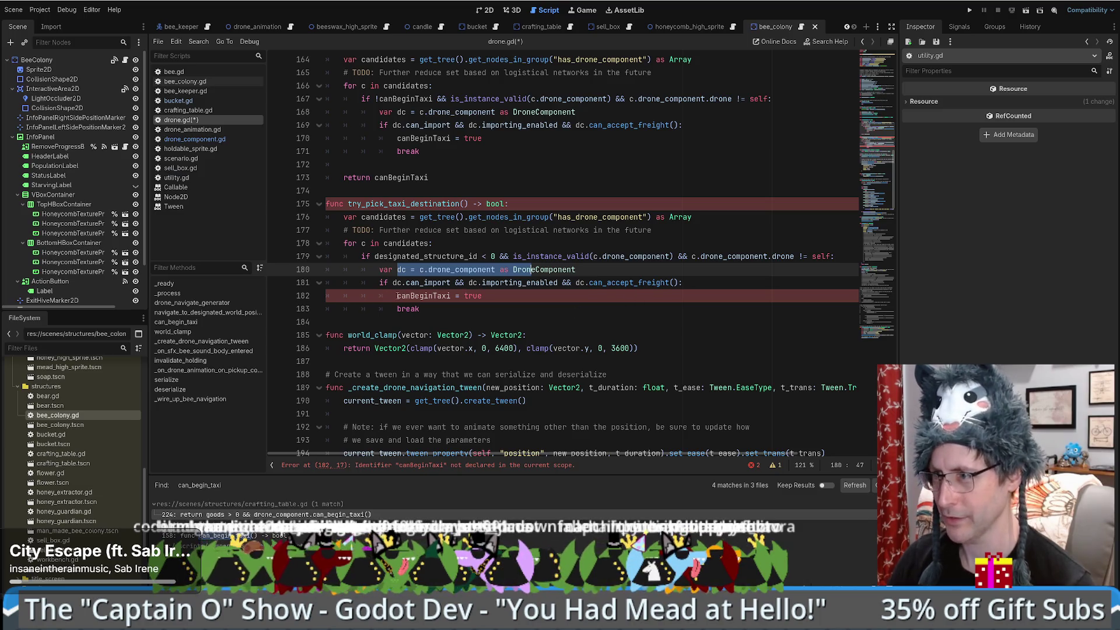
drag(397, 296, 483, 296)
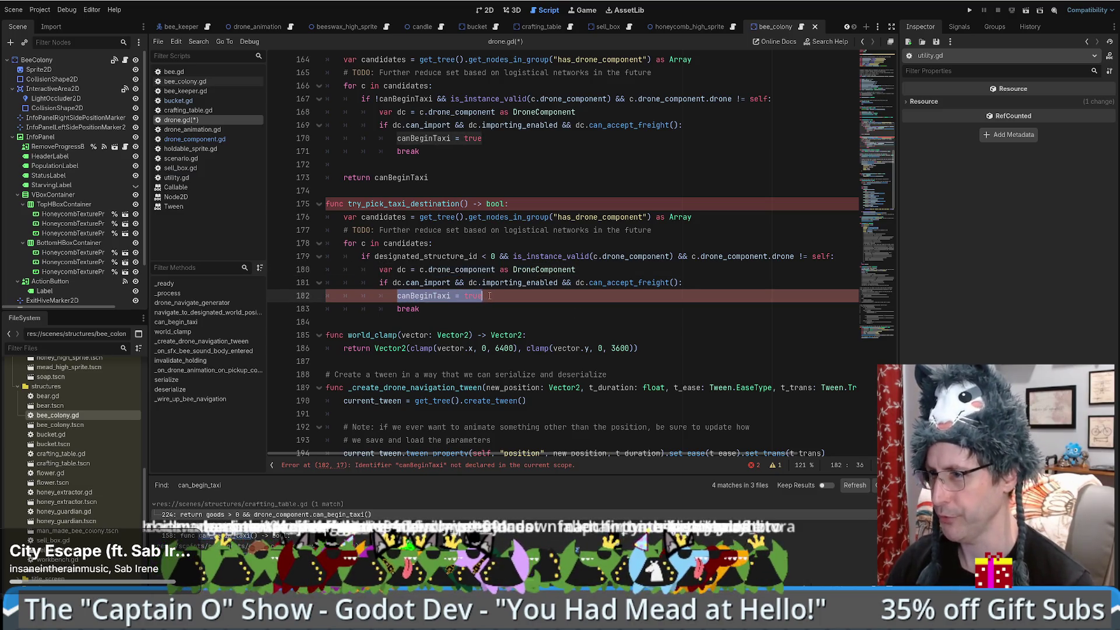
key(BackSpace)
Step: Write 'designated_structure_node = dc' in place of canBeginTaxi = true, using autocomplete
text(de)
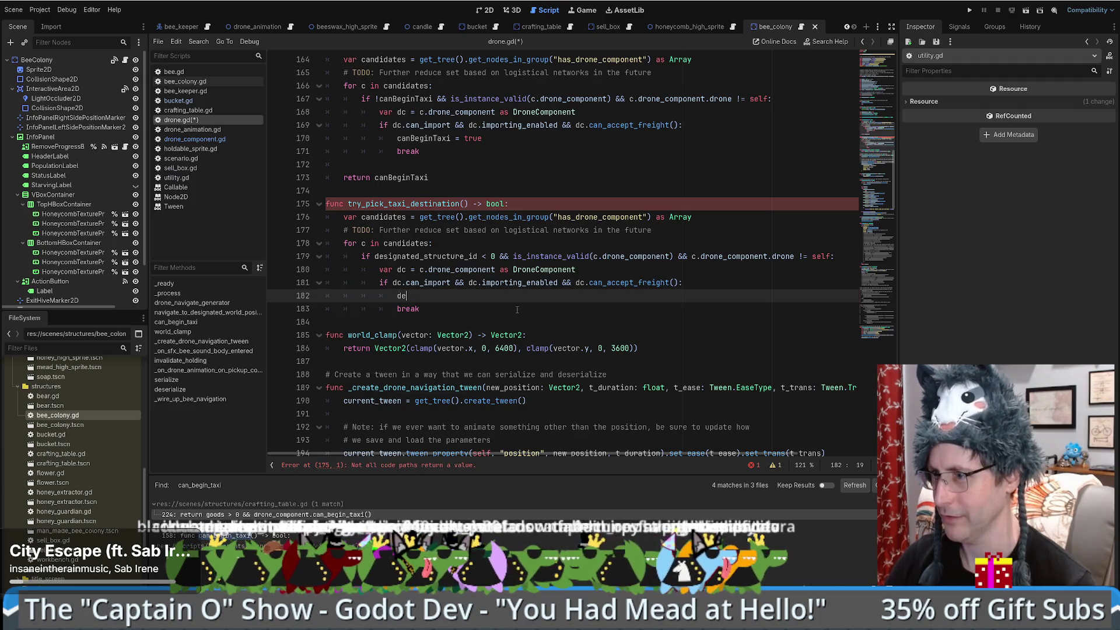
click(502, 336)
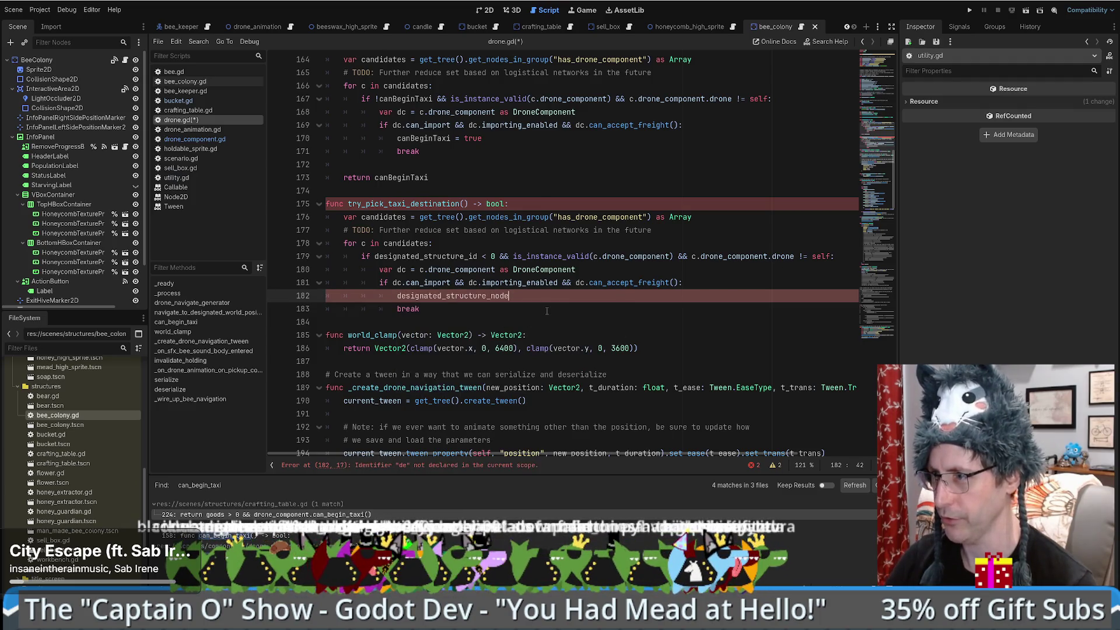
text( =)
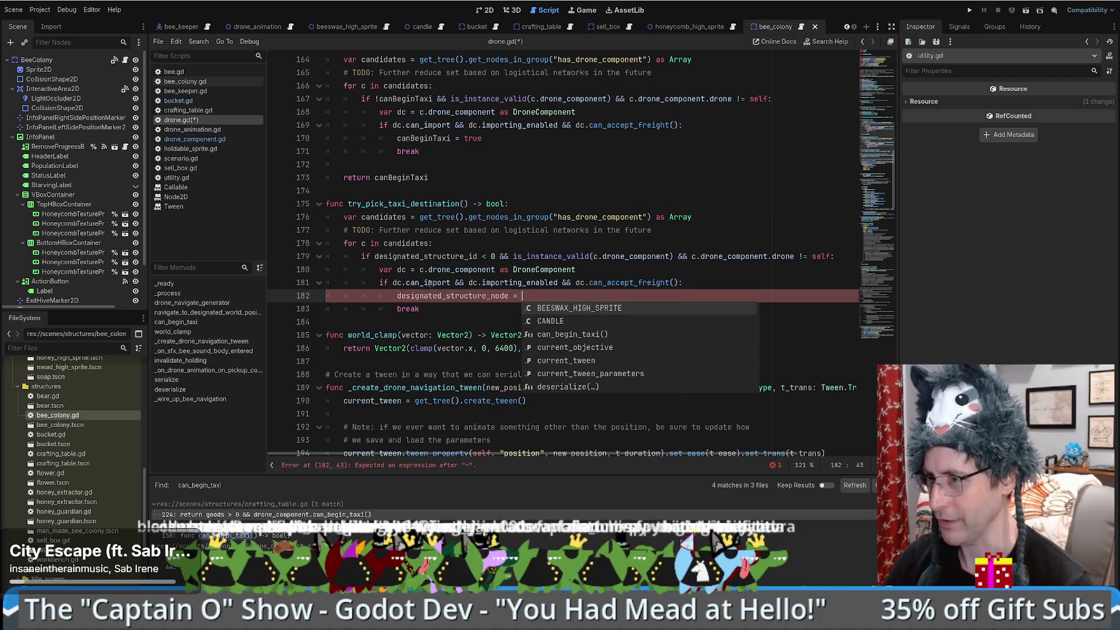
key(Escape)
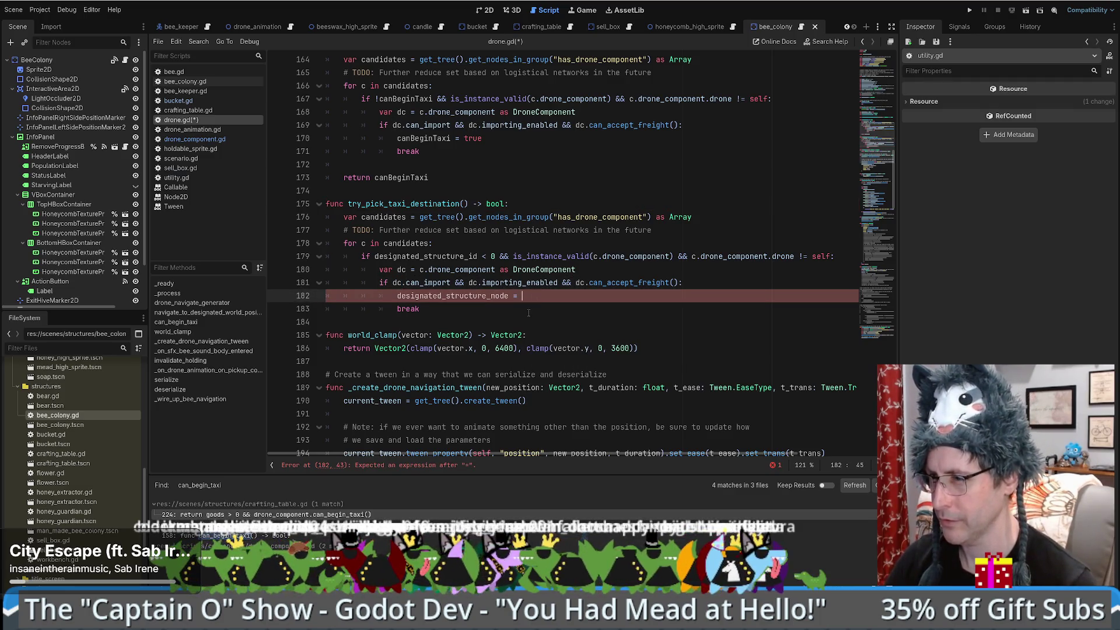
text(dc)
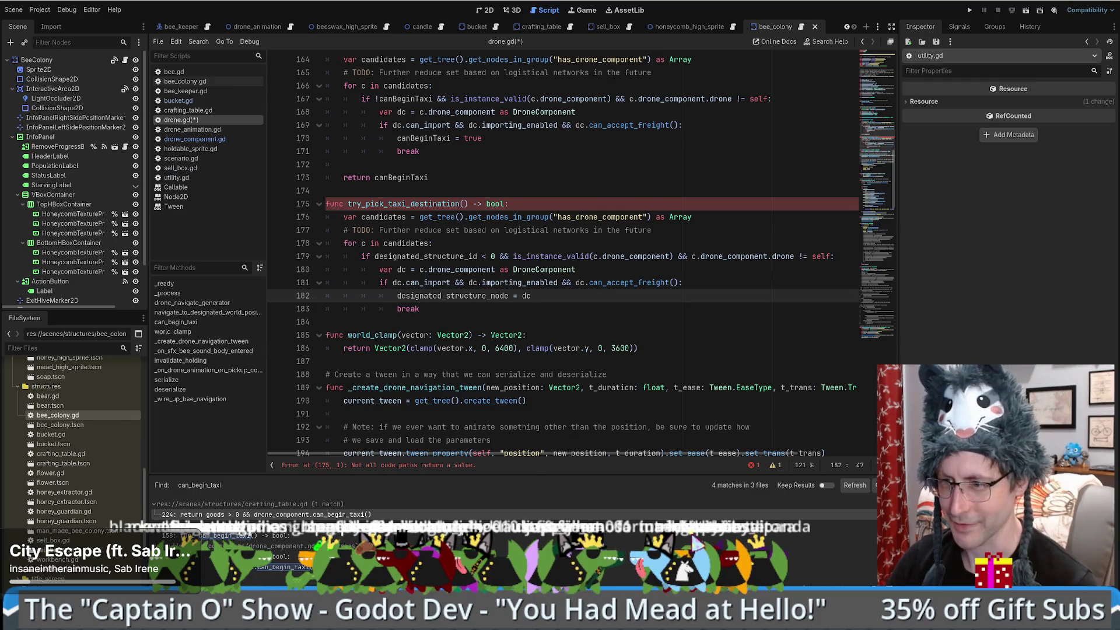
mouse_move(121, 577)
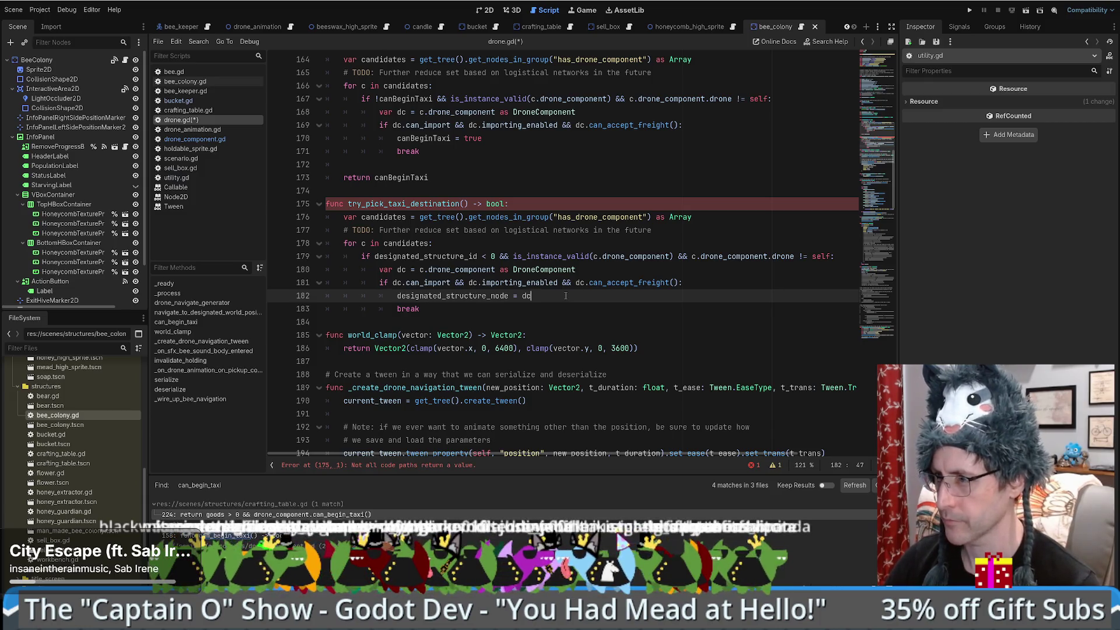
click(705, 285)
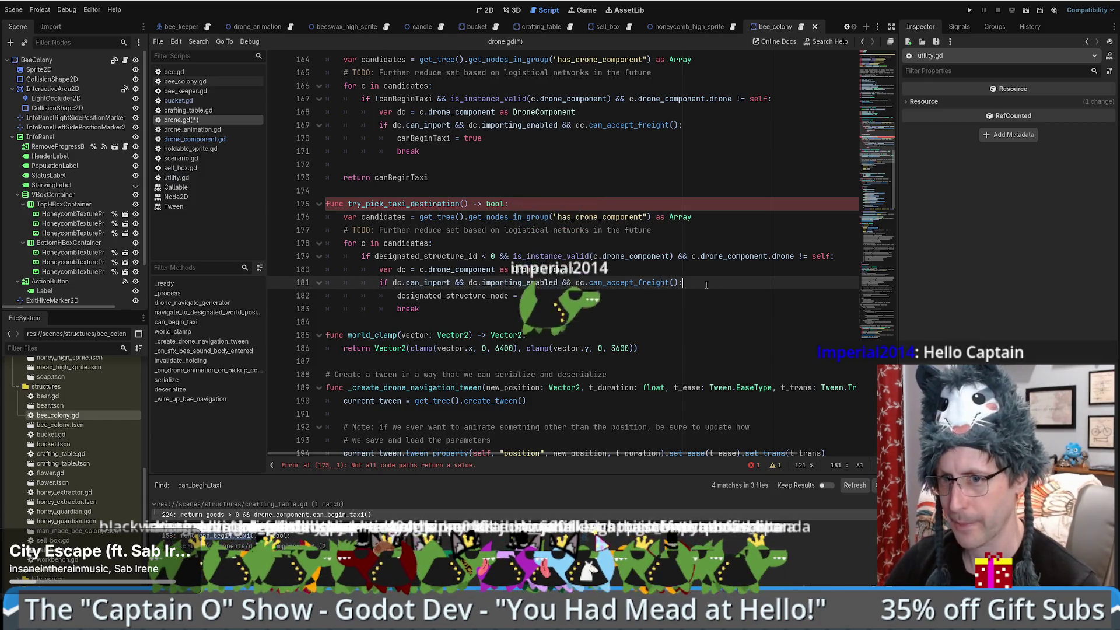
Step: Add a new designated_structure_id assignment line inside the freight check via autocomplete
key(Return)
text(des)
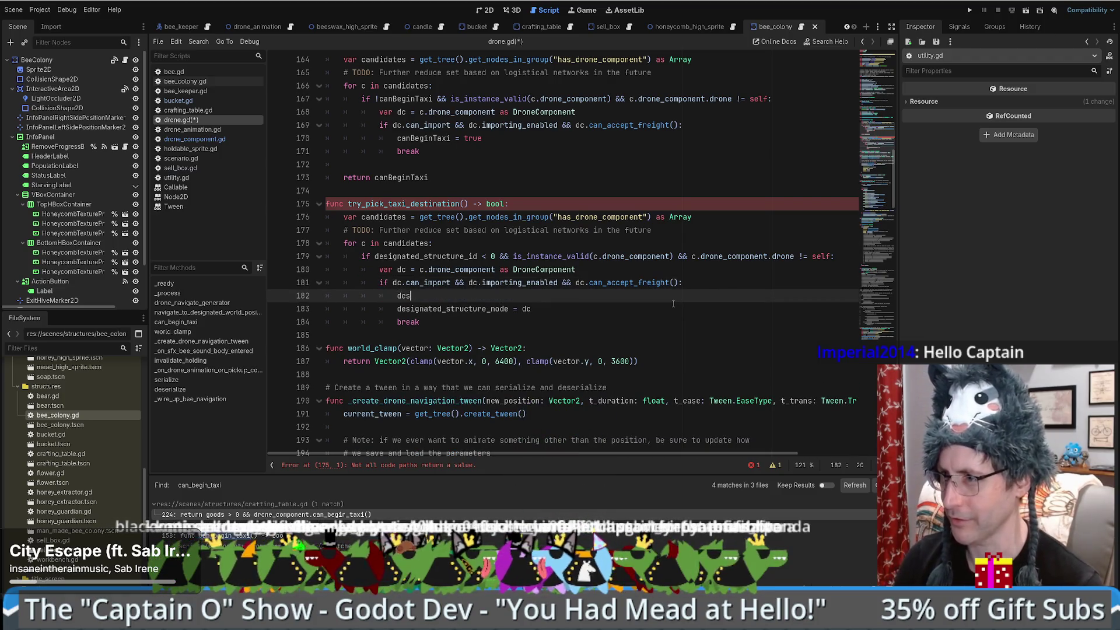
key(Down)
key(Down)
key(Up)
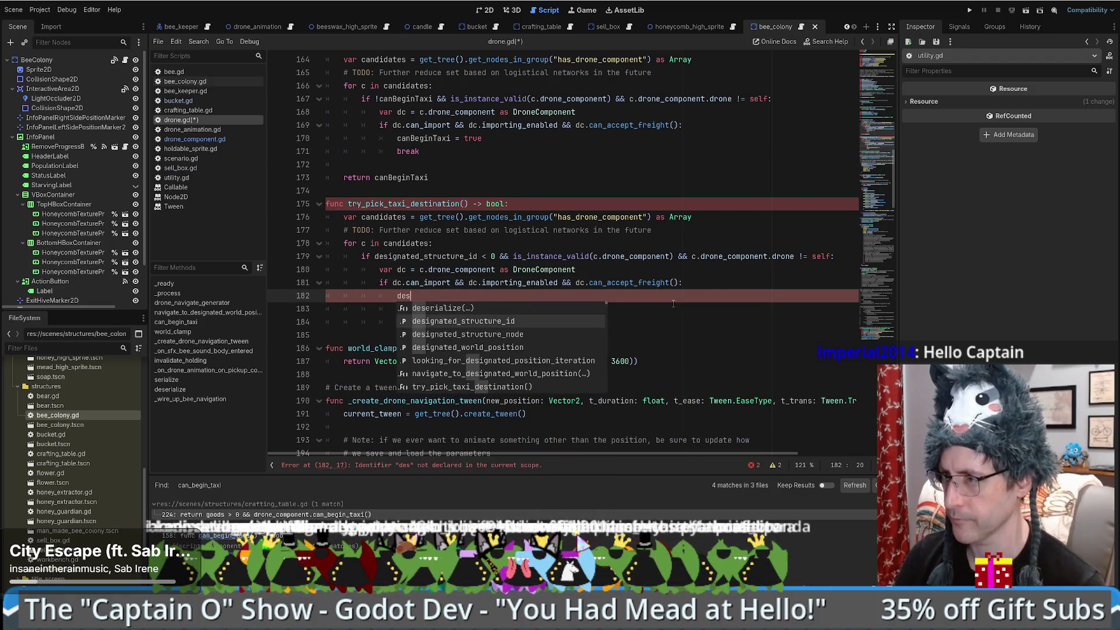
key(Return)
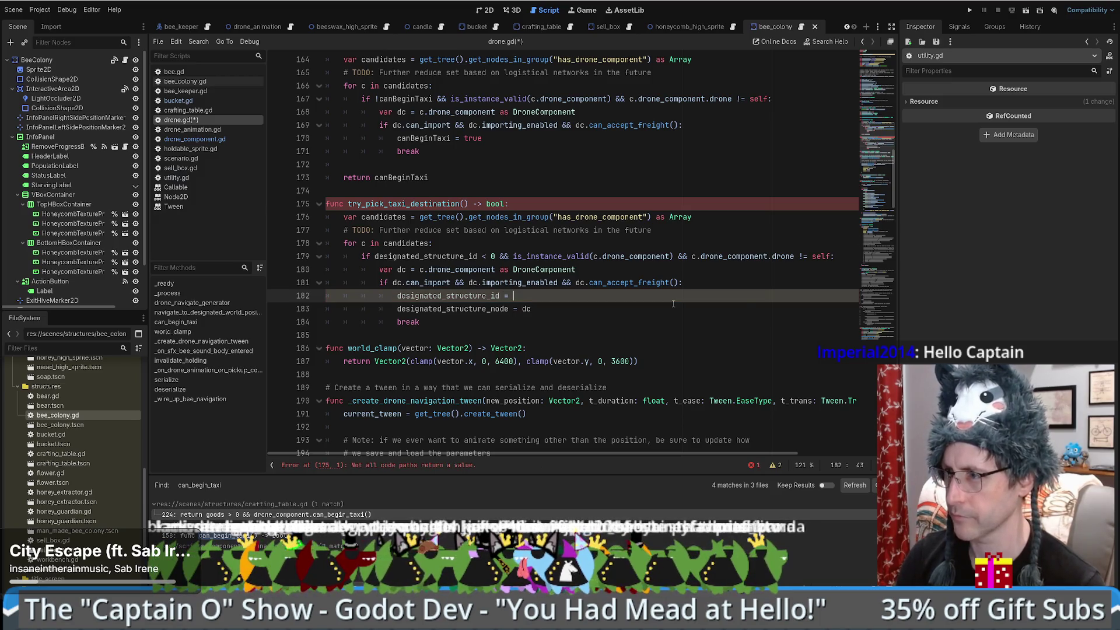
text(dc)
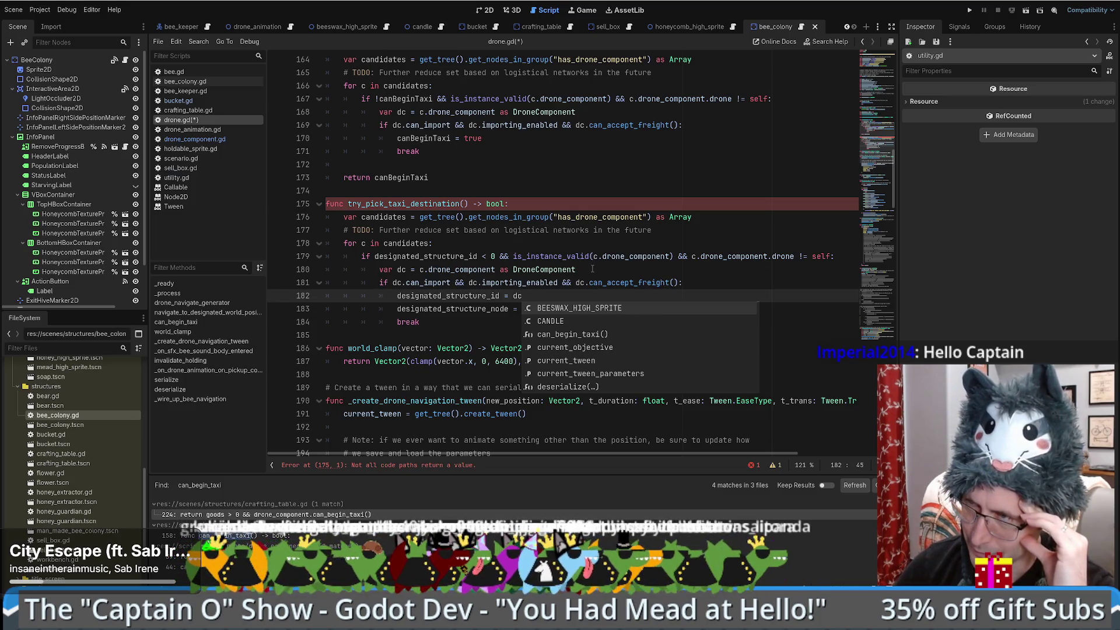
Step: Set designated_structure_id to c.unique_identifier, checking the loop variable and sell_box.gd's field
double_click(384, 217)
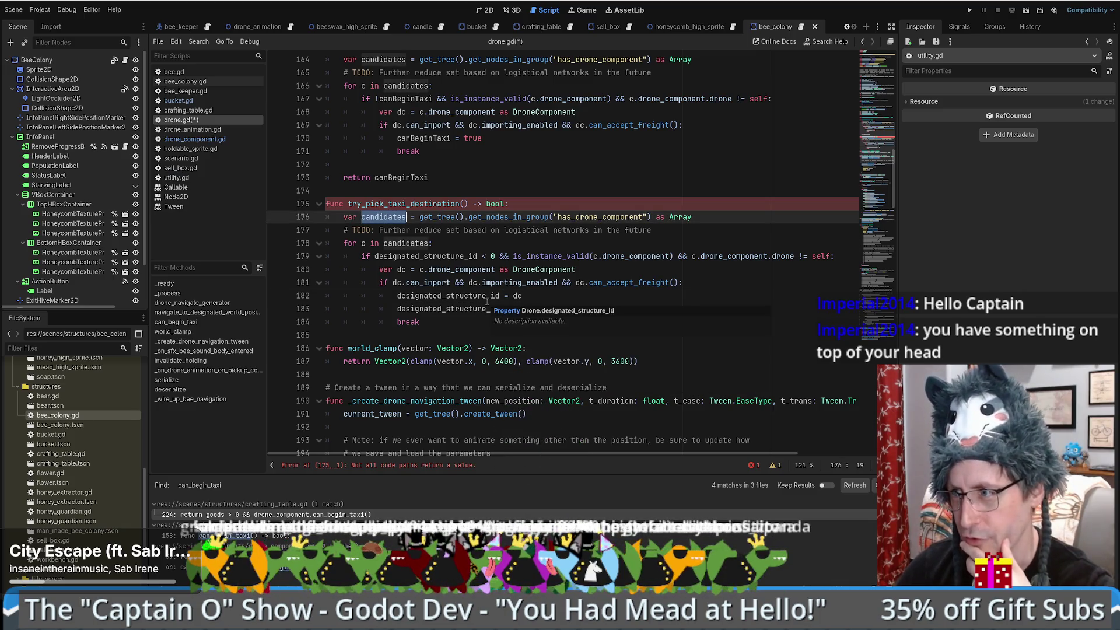
drag(419, 269, 492, 269)
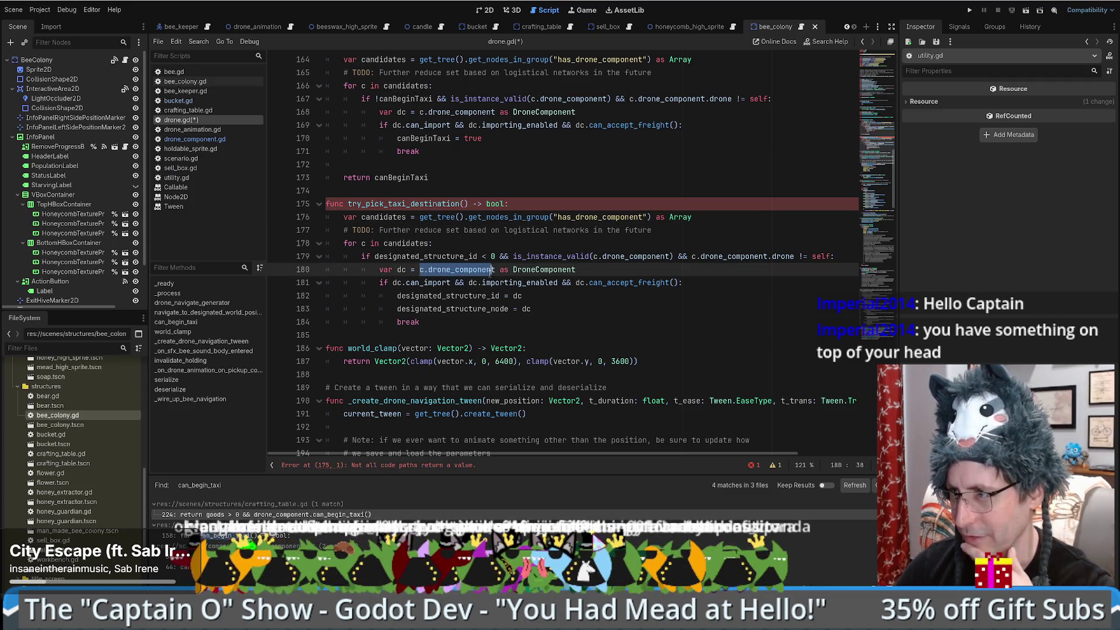
click(363, 244)
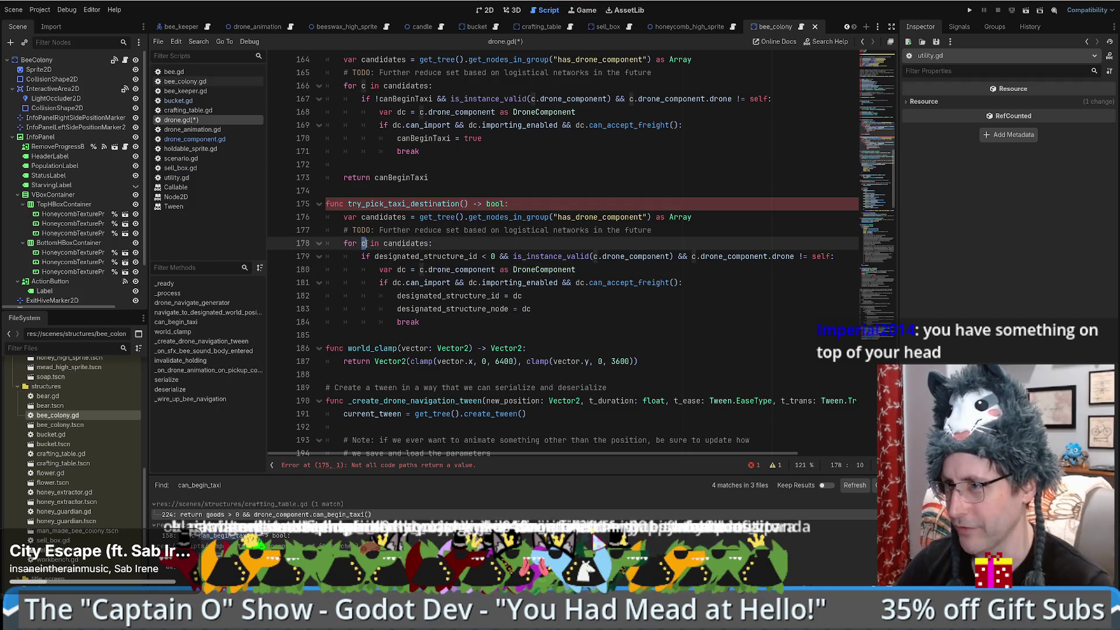
click(543, 302)
key(BackSpace)
key(BackSpace)
text(c.)
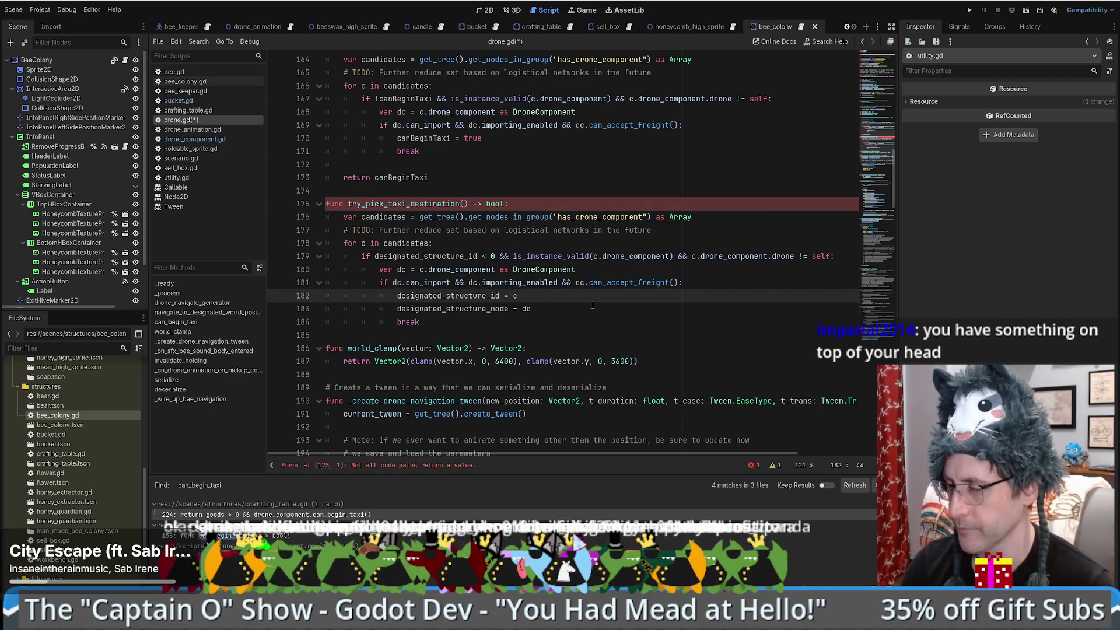
text(uniqueP)
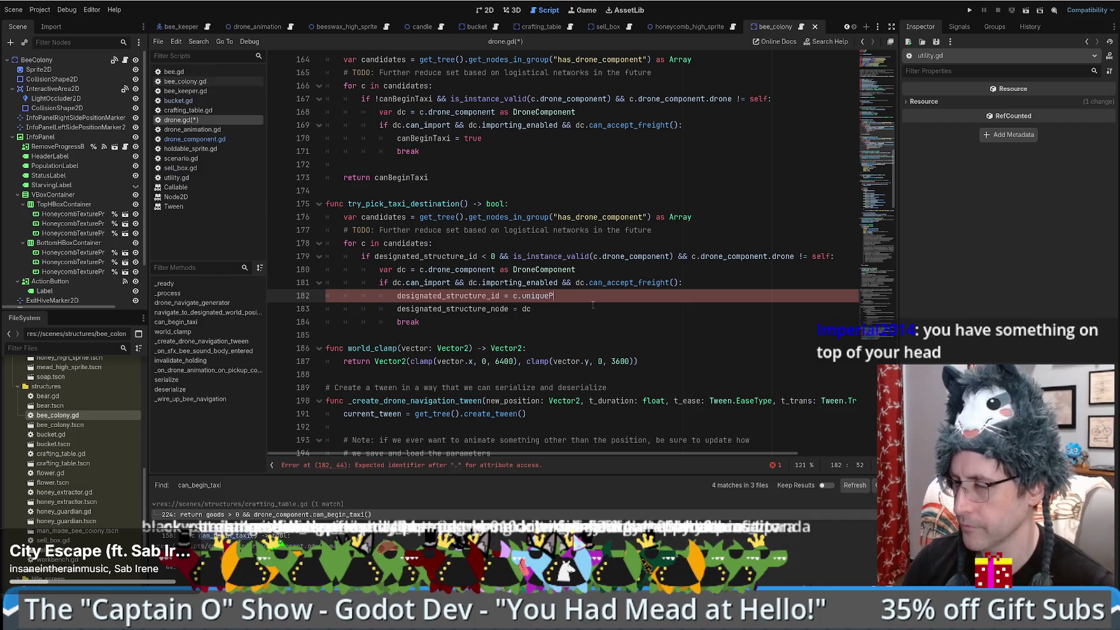
click(629, 27)
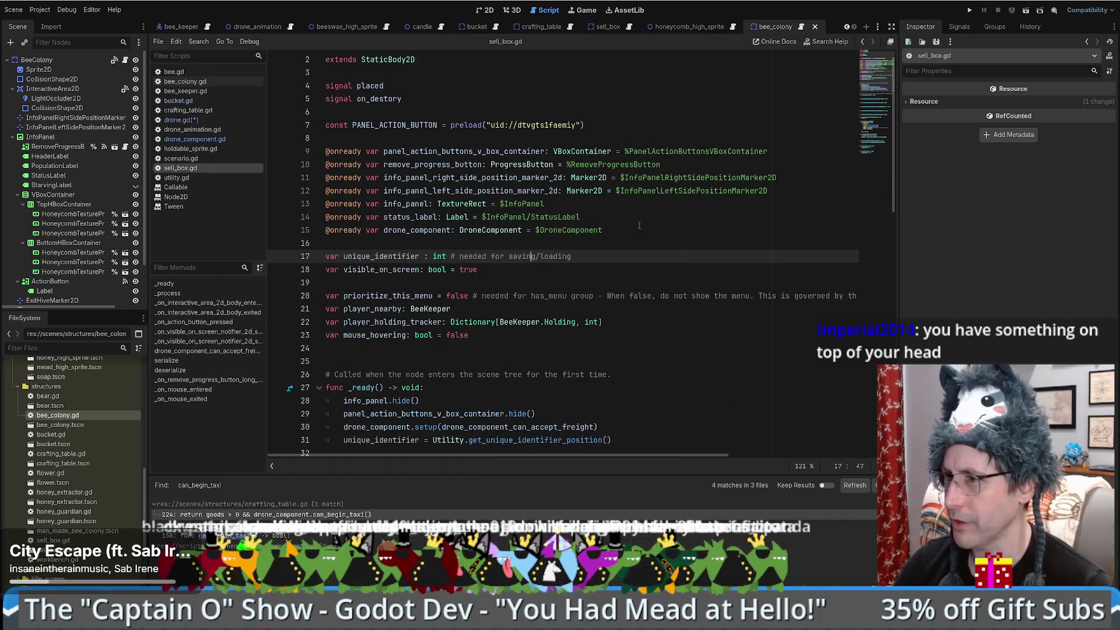
key(alt+Left)
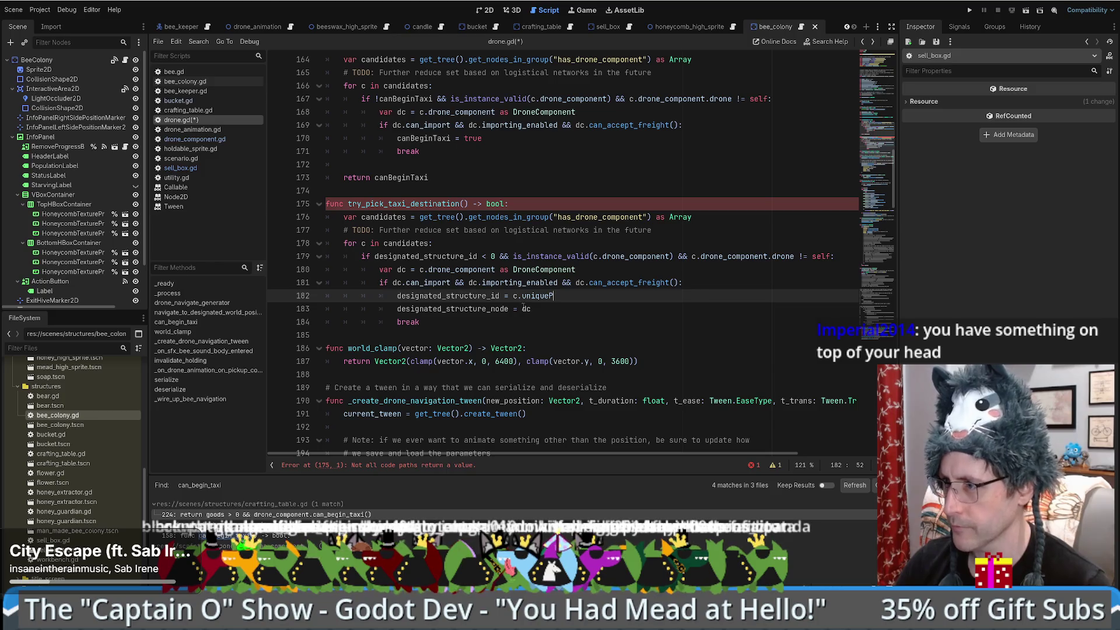
key(BackSpace)
key(Return)
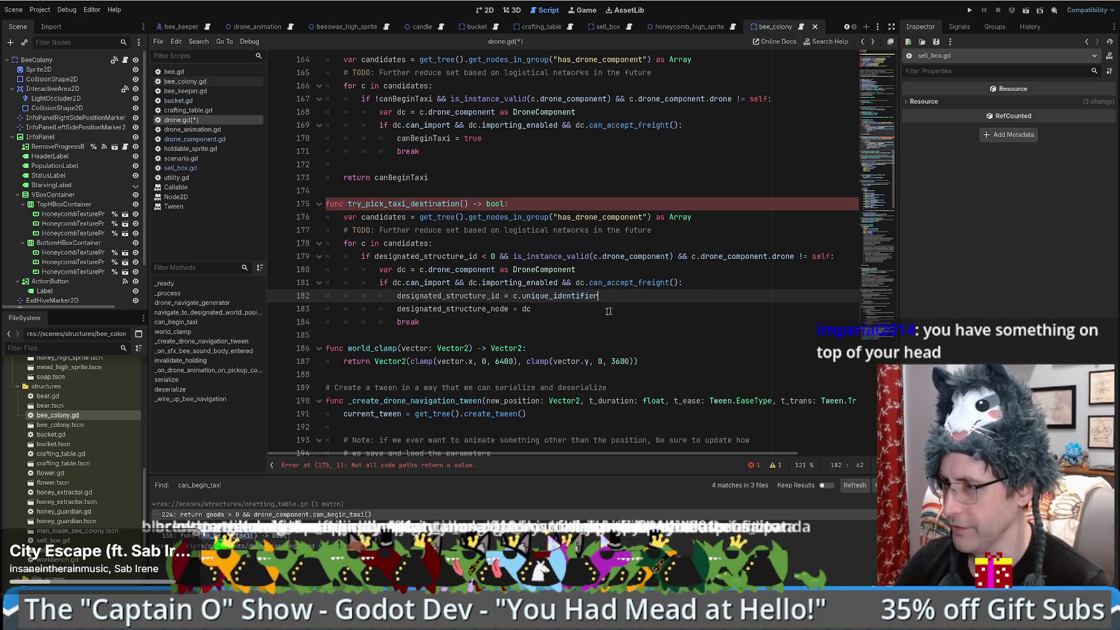
Step: Change designated_structure_node to c and add an outdented blank line after break
double_click(525, 308)
text(c)
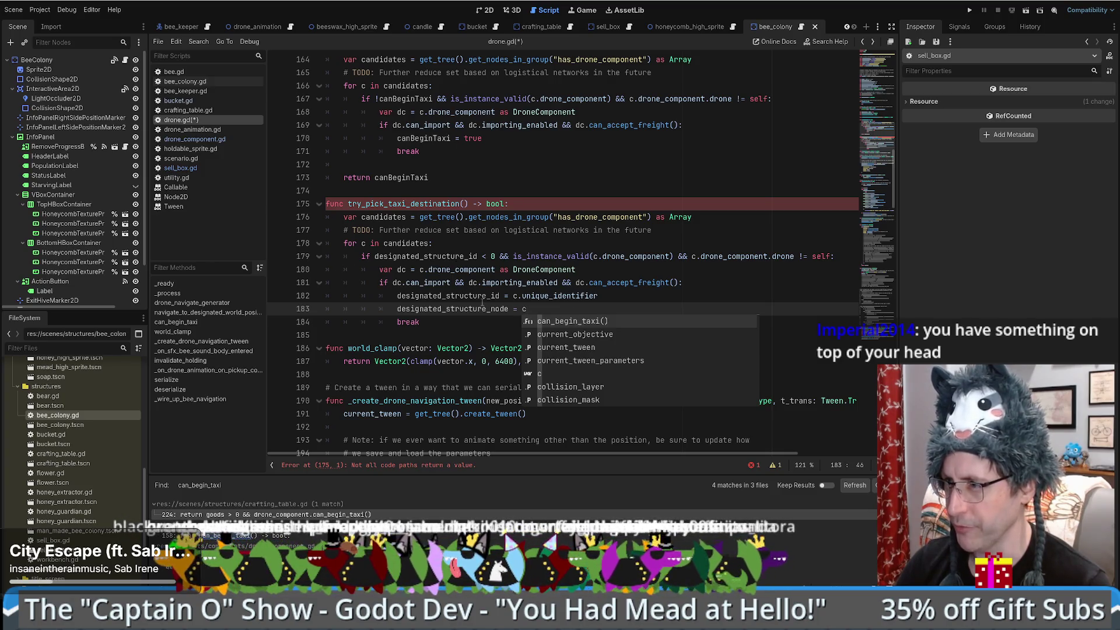
key(Escape)
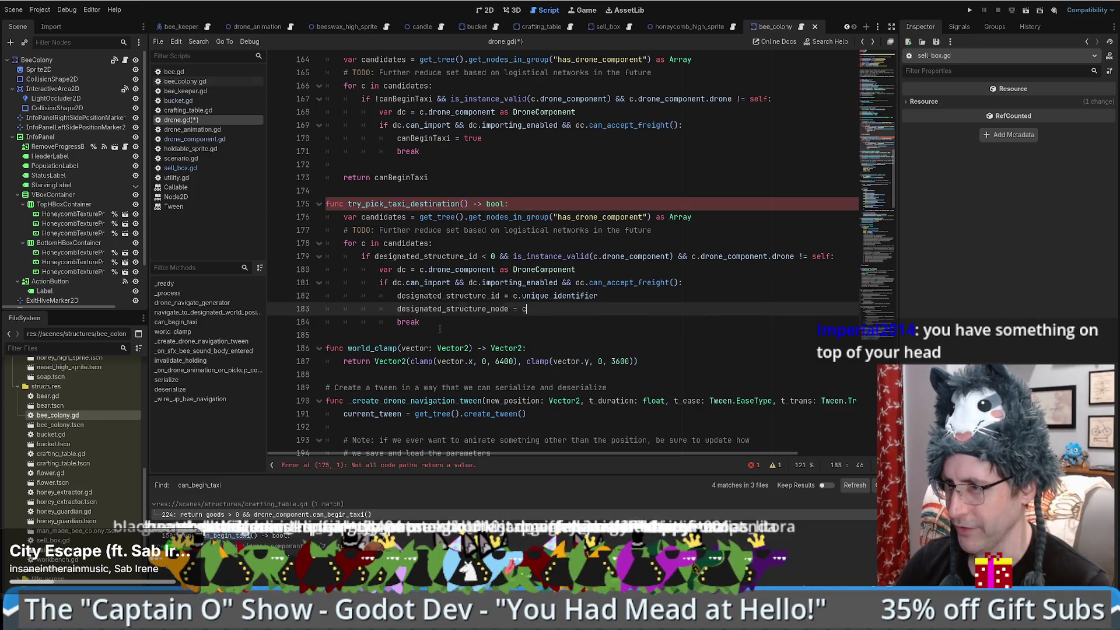
click(446, 323)
key(Return)
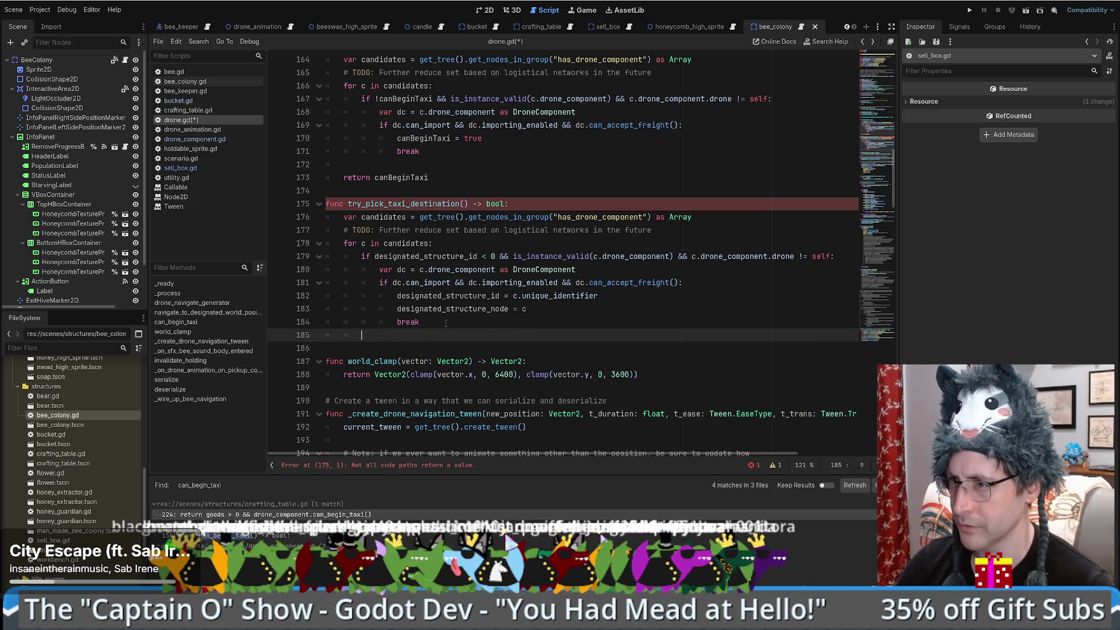
key(BackSpace)
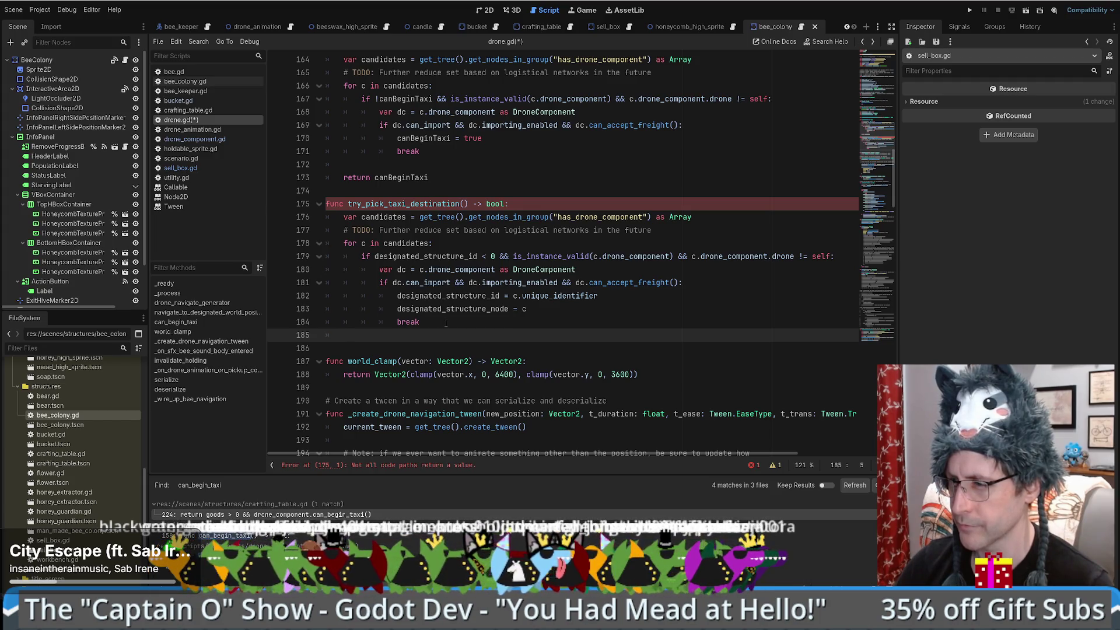
click(708, 226)
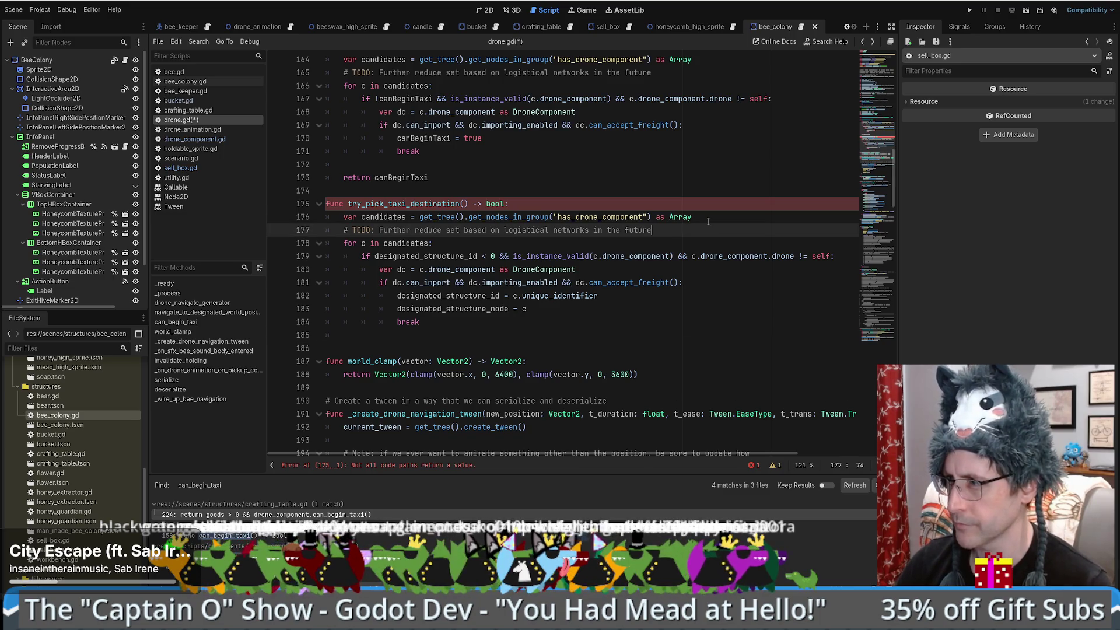
Step: Declare 'var destination_found: bool = false' at the start of the function
key(ctrl+shift+Return)
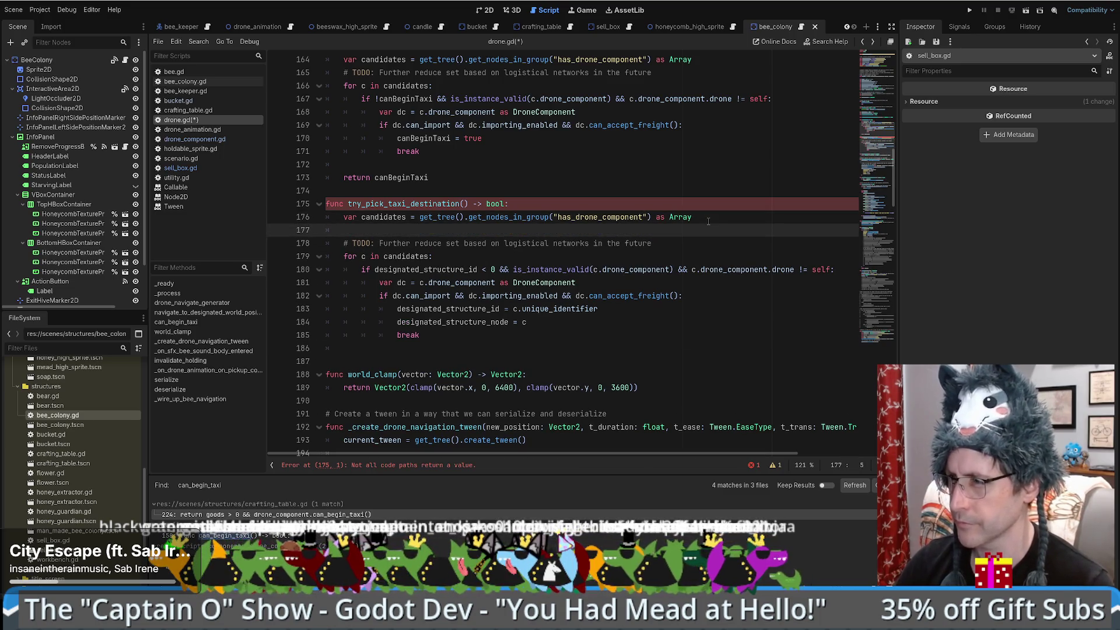
key(alt+Up)
text(b)
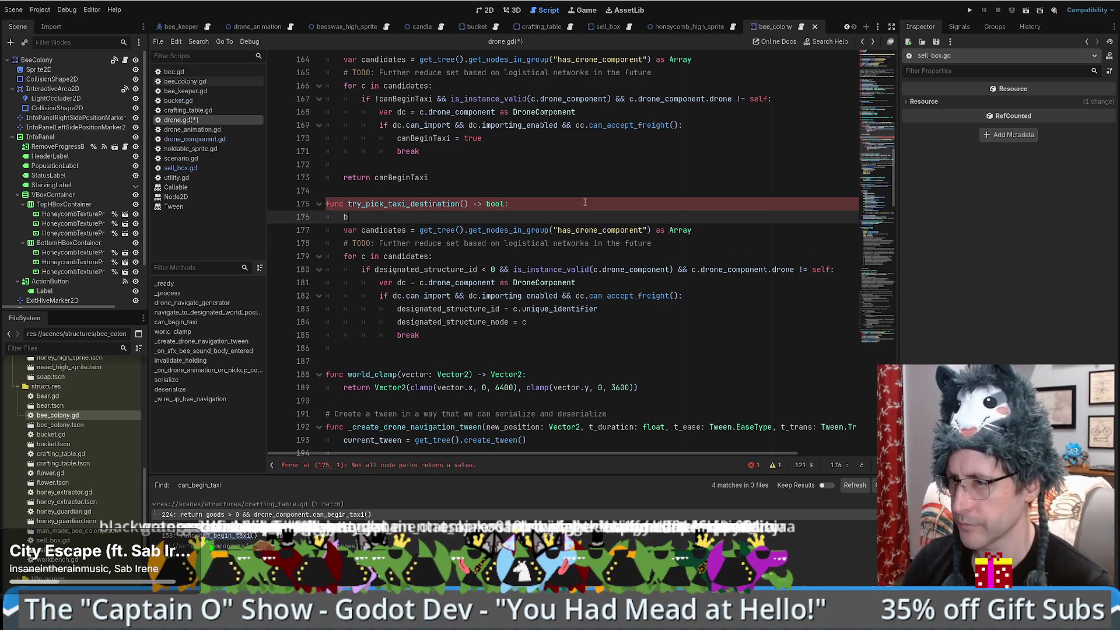
text(ool )
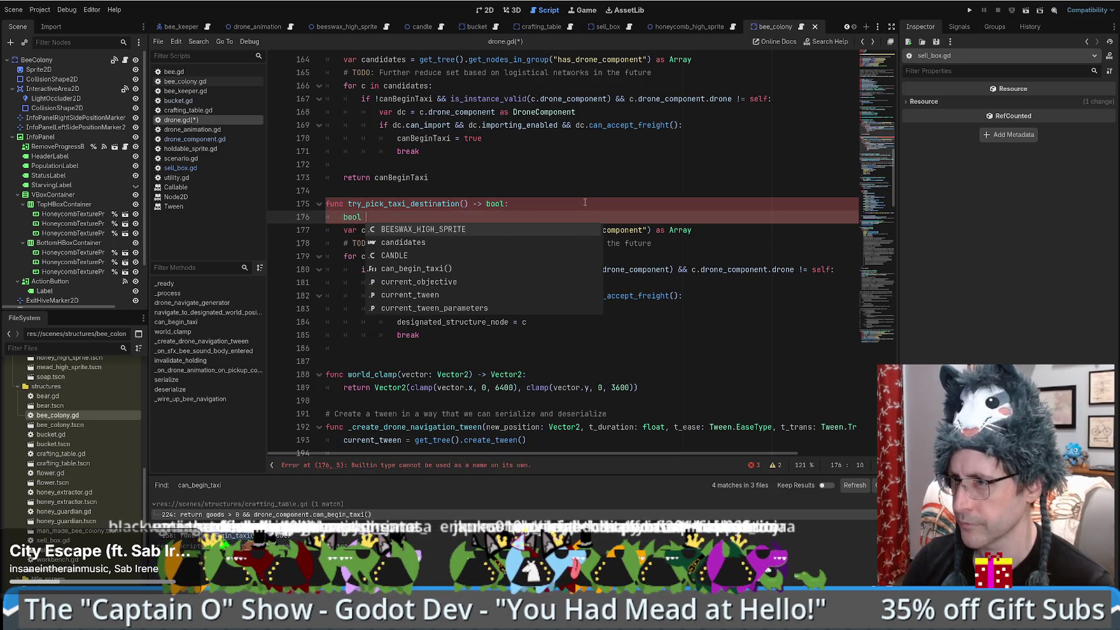
text(destination)
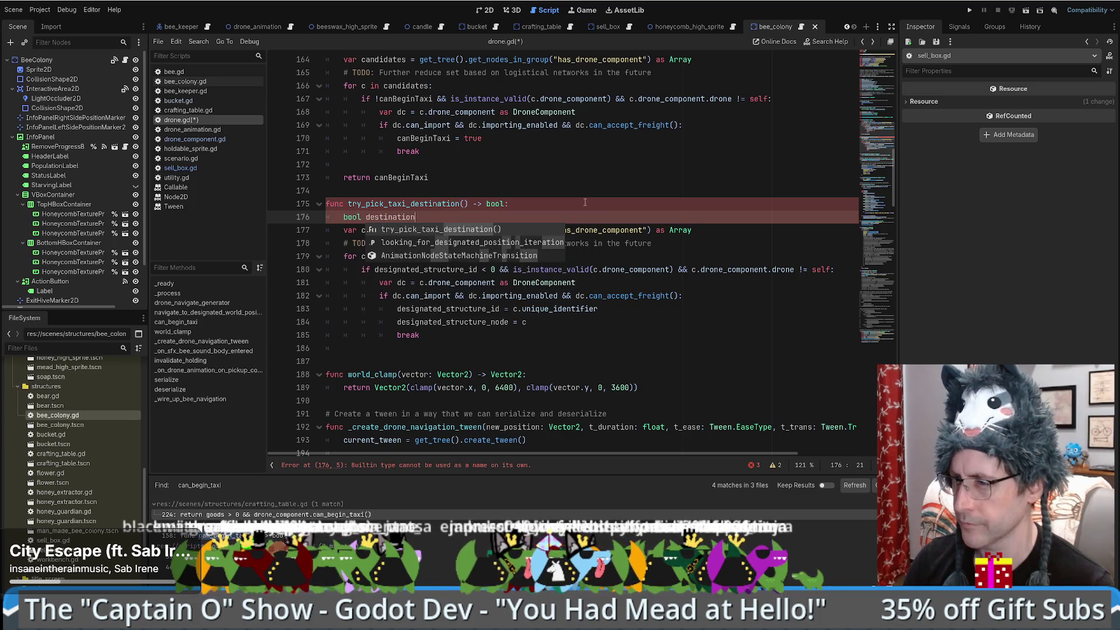
text(_found = false)
click(393, 216)
double_click(353, 217)
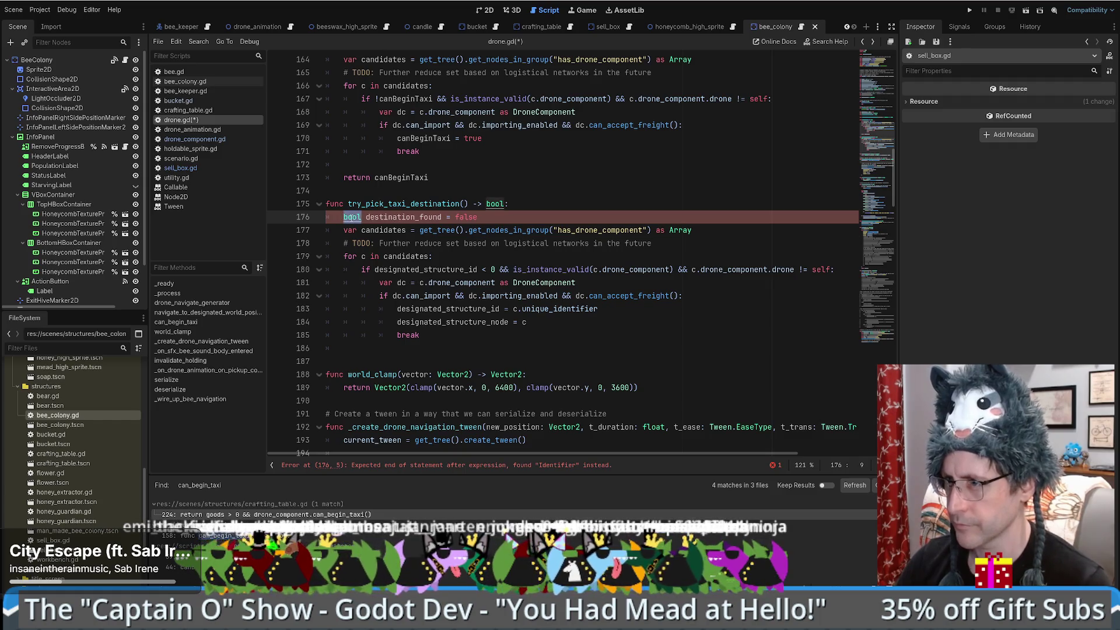
text(var)
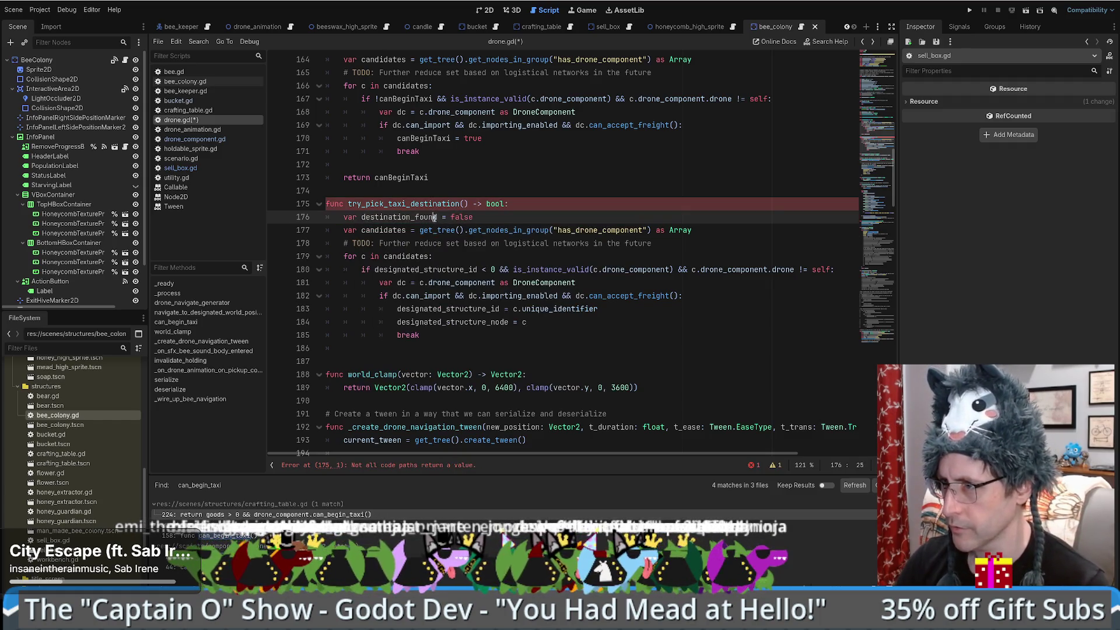
click(438, 217)
text(: boo,)
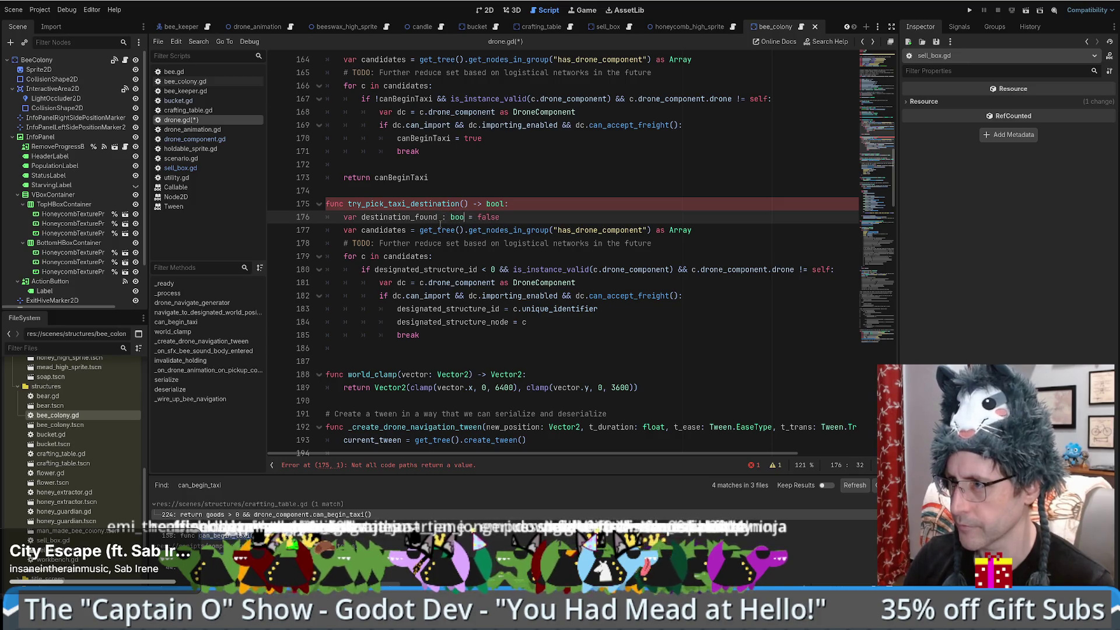
key(BackSpace)
text(l)
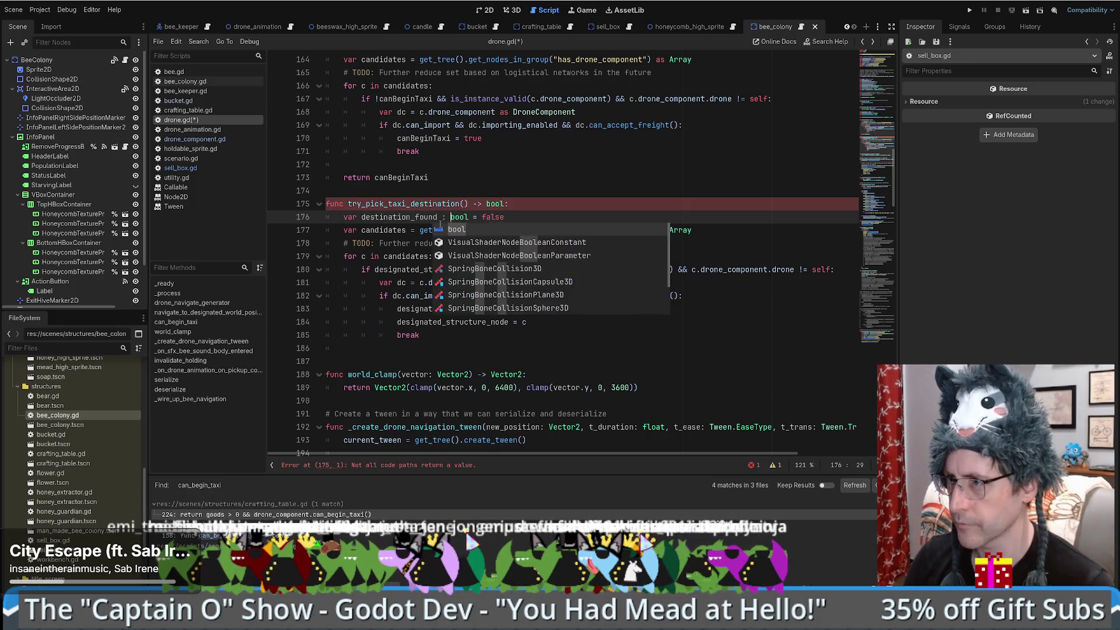
key(ctrl+Left)
Step: Set destination_found = true before break, add 'return destination_found' at the end, and save
click(562, 322)
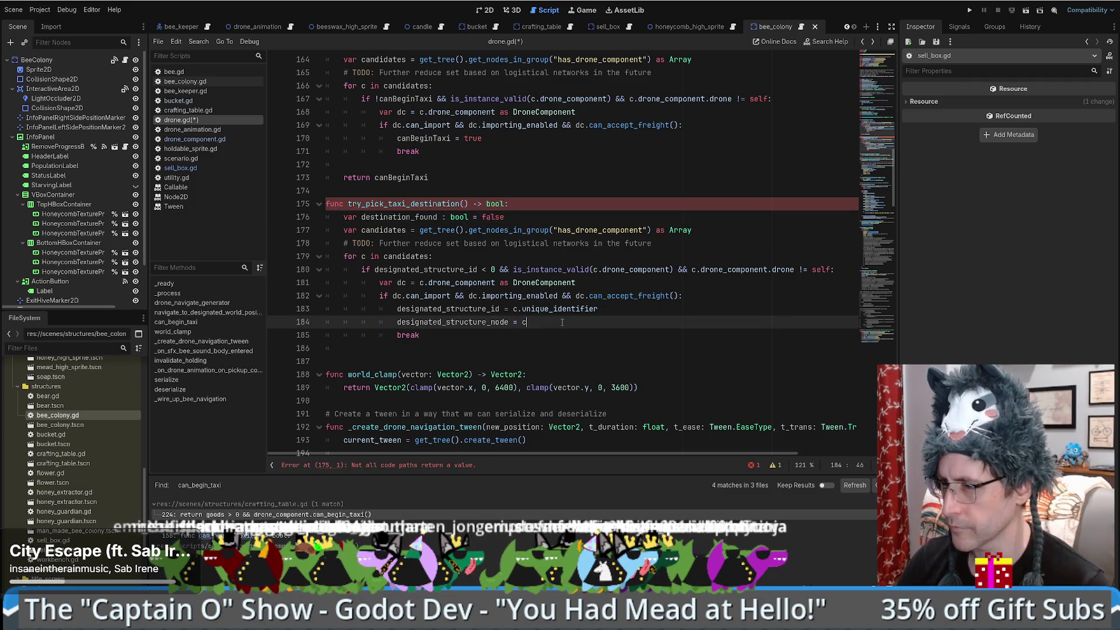
key(Return)
text(destination_found =t rue)
key(BackSpace)
key(BackSpace)
key(BackSpace)
text(true)
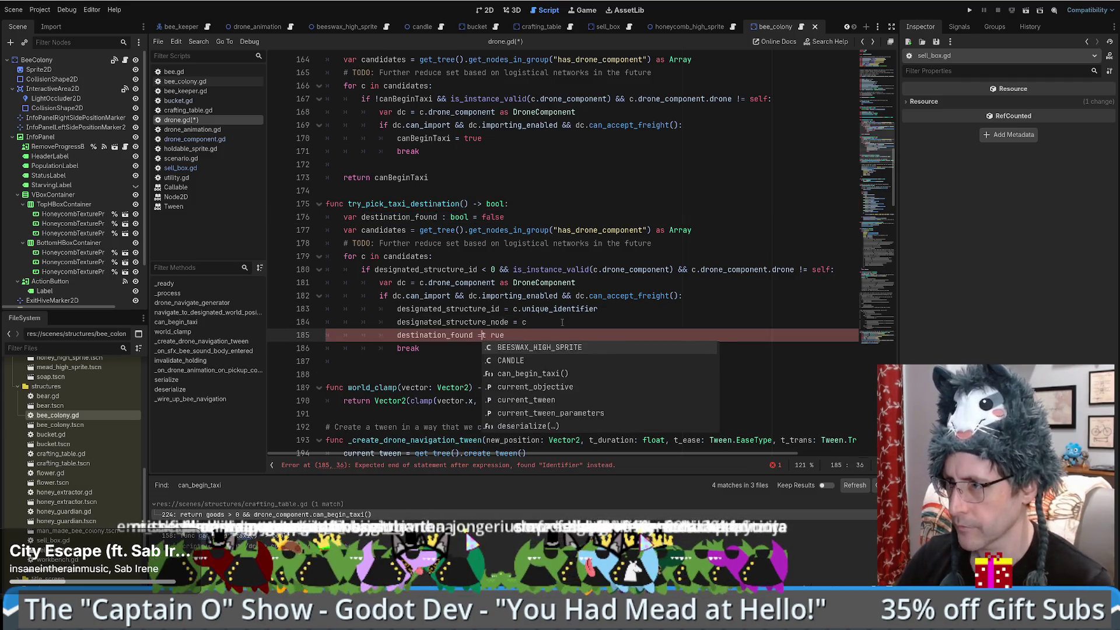
key(Down)
key(Return)
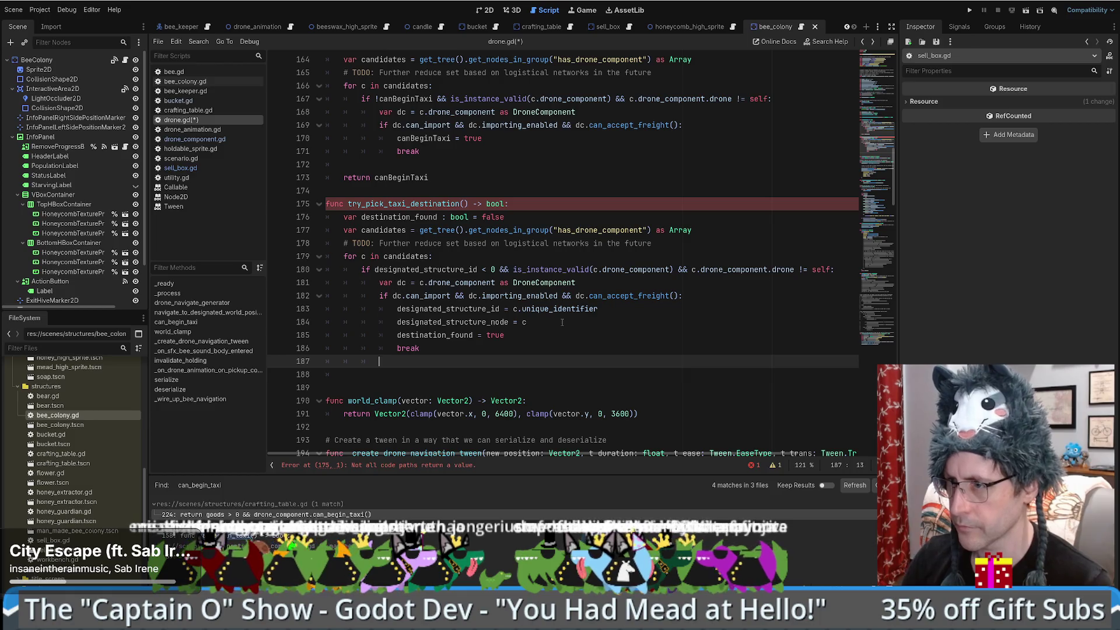
key(Return)
text(return destination_found)
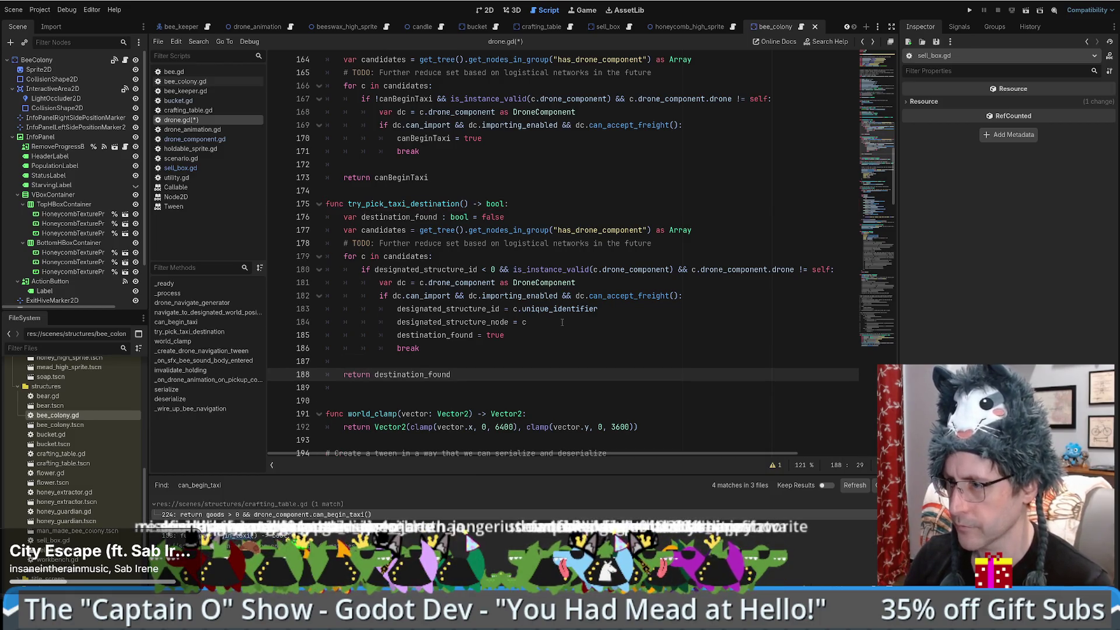
key(ctrl+s)
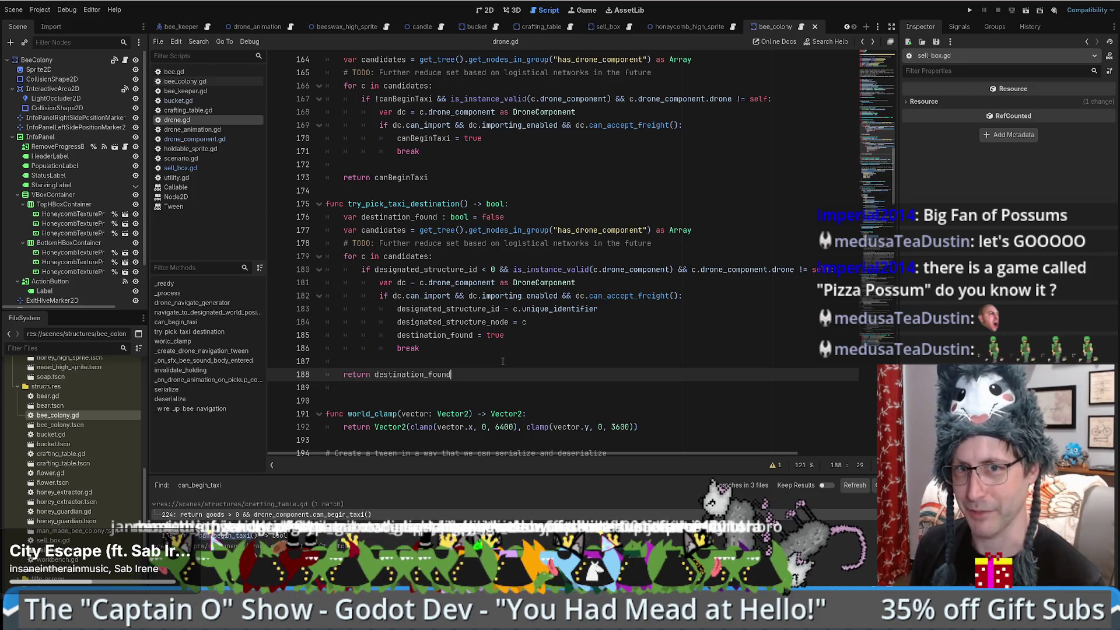
click(506, 352)
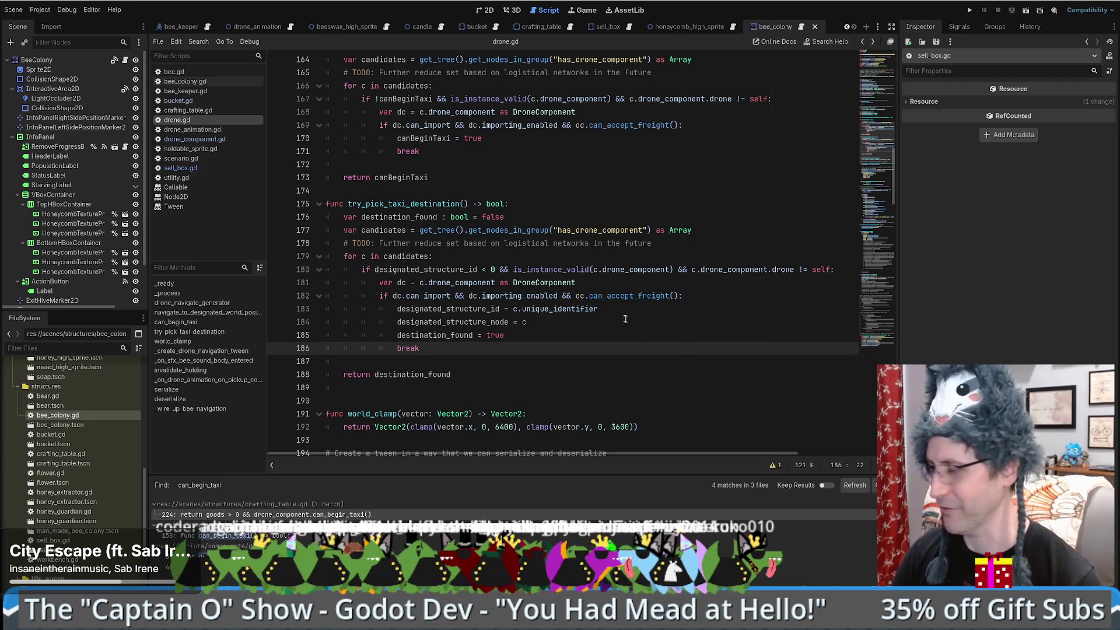
click(564, 323)
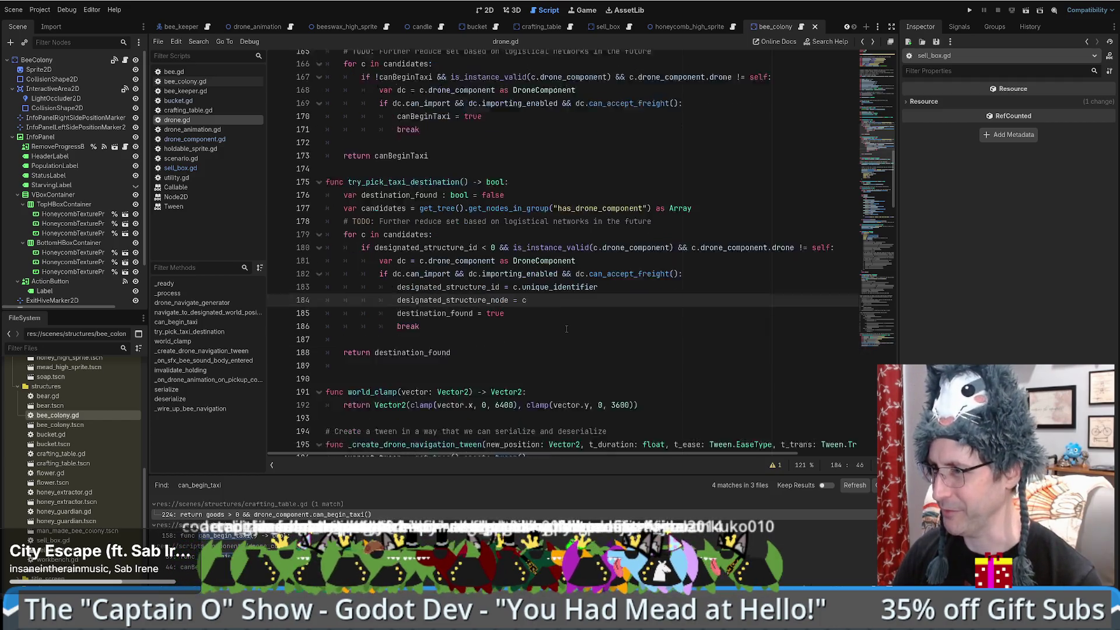
scroll(581, 336, down, 3)
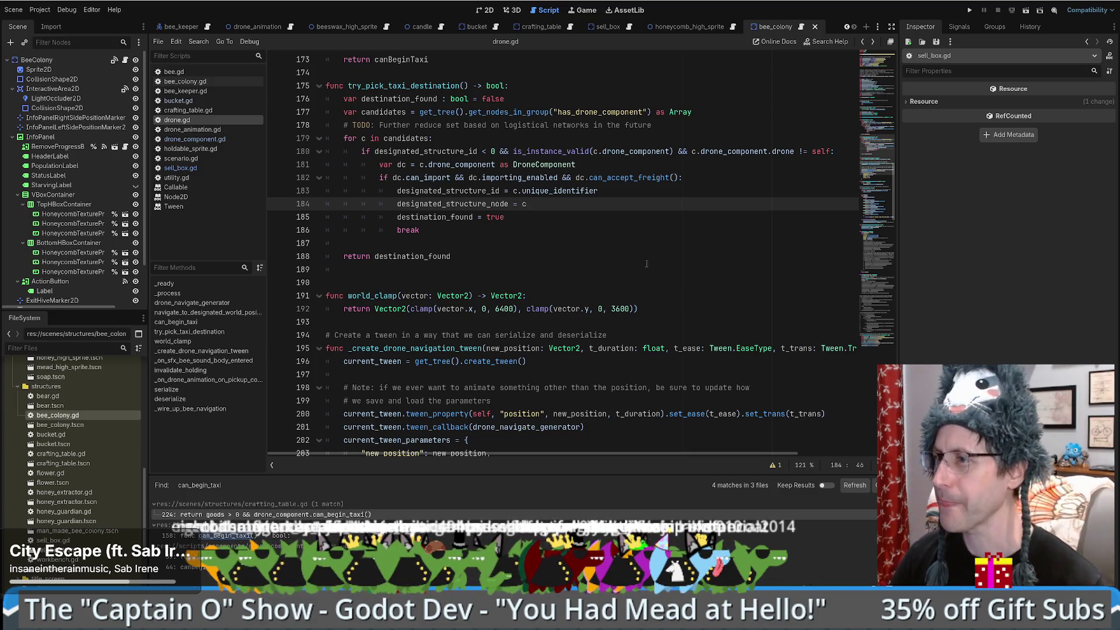
scroll(646, 263, down, 1)
scroll(645, 262, up, 4)
scroll(674, 296, down, 6)
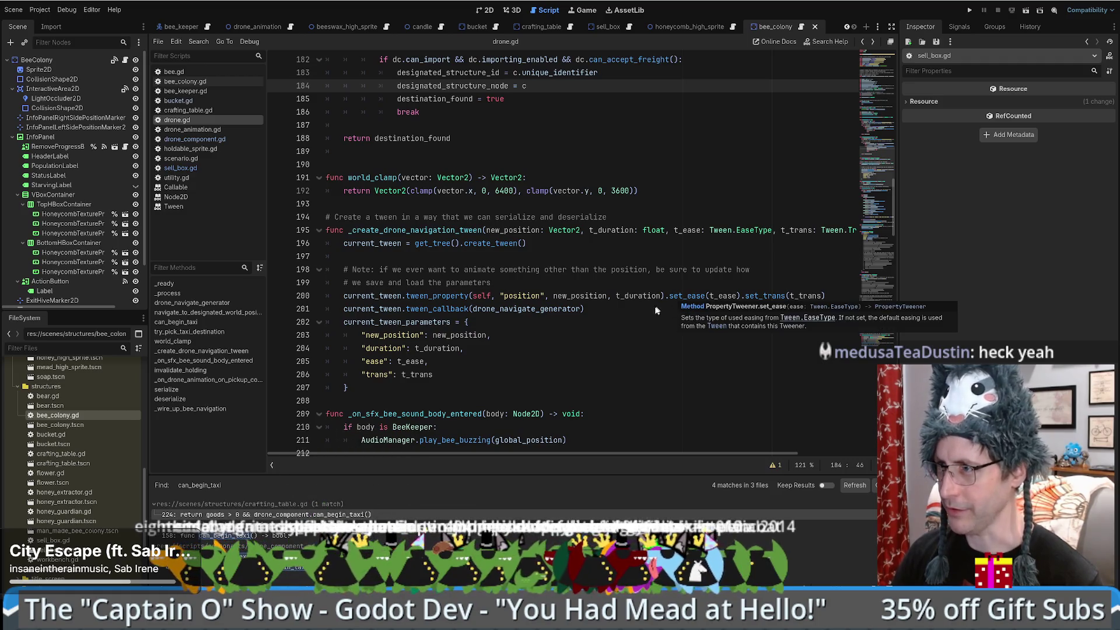
scroll(644, 306, down, 5)
scroll(689, 267, down, 4)
scroll(689, 268, down, 4)
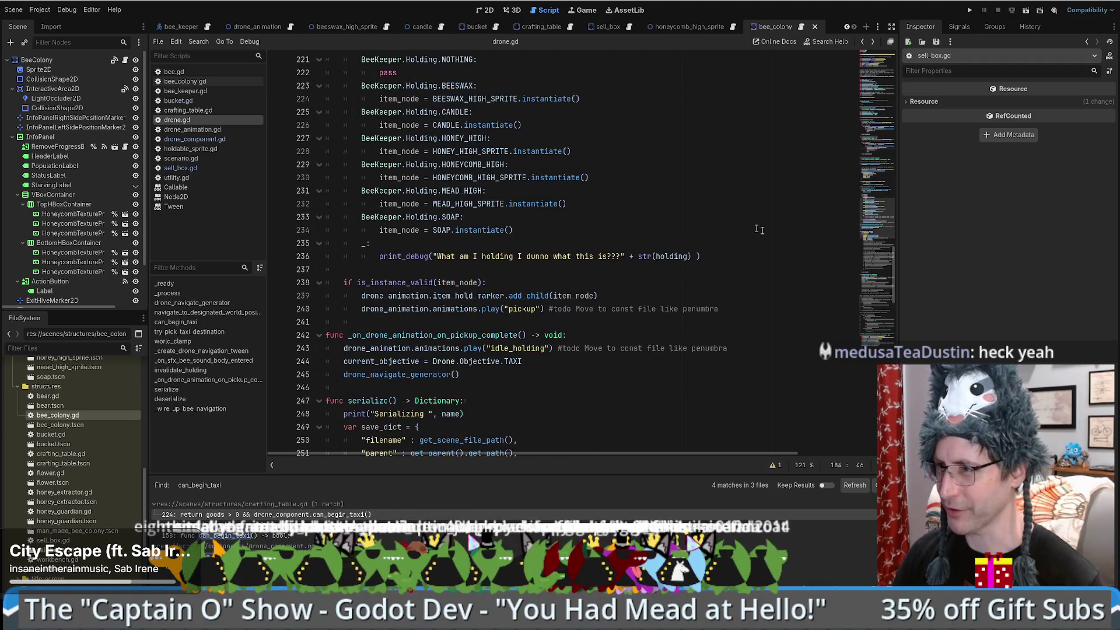
scroll(876, 210, up, 4)
scroll(876, 210, up, 3)
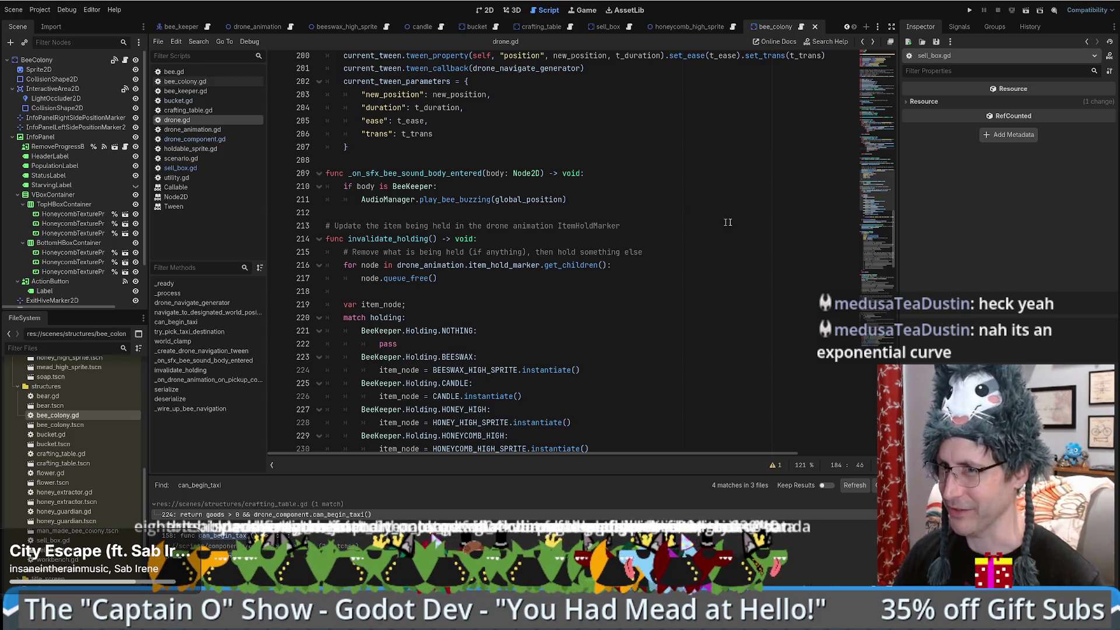
scroll(669, 190, up, 5)
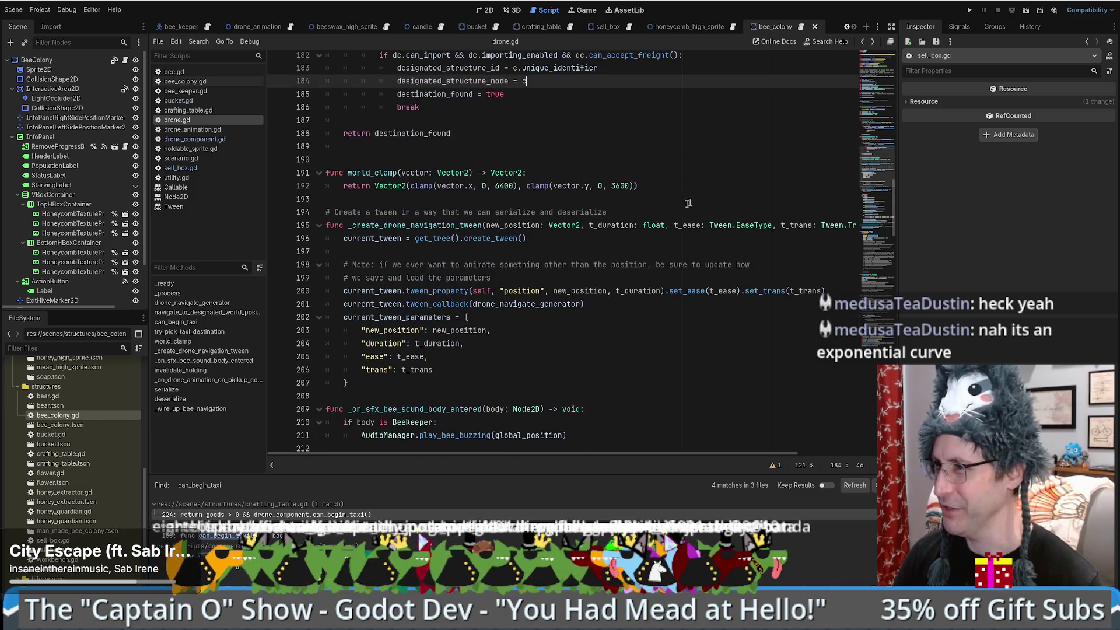
scroll(877, 151, up, 7)
scroll(877, 150, up, 1)
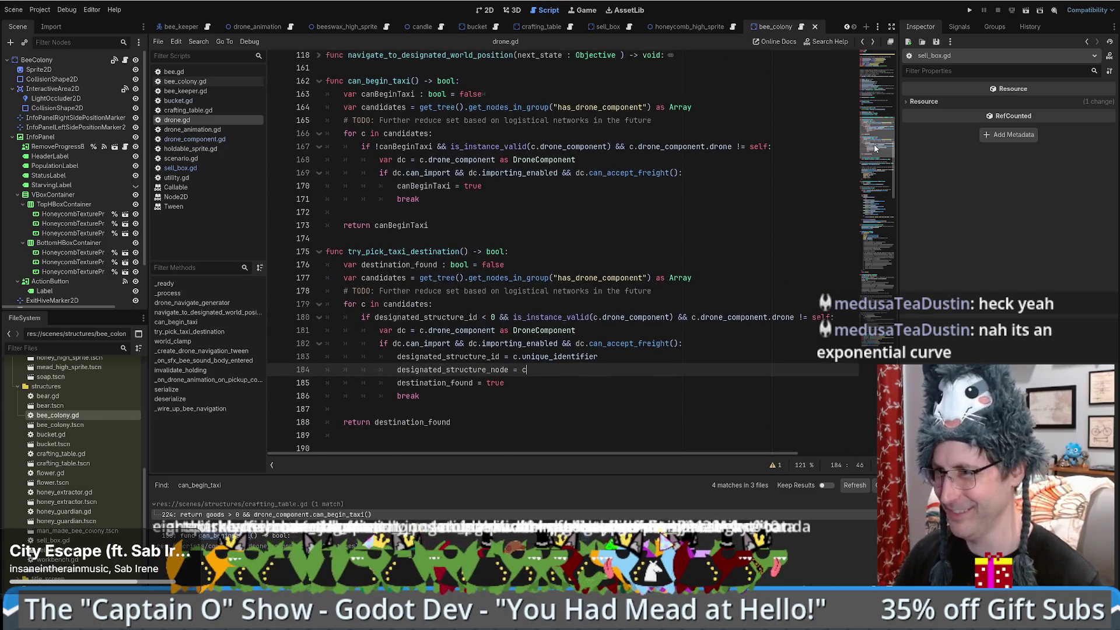
click(428, 225)
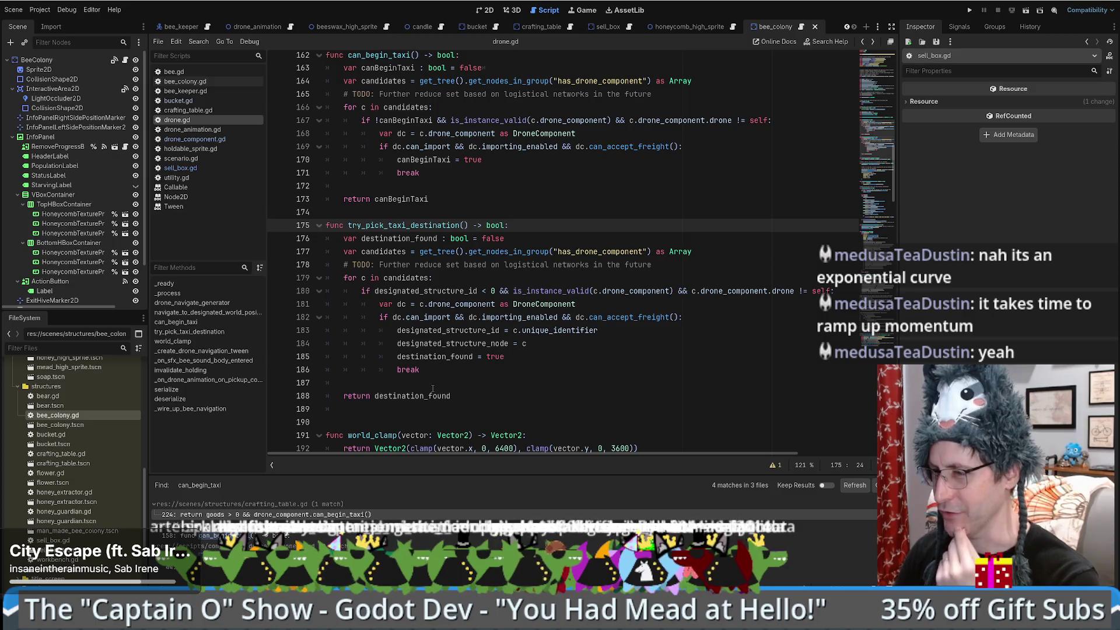
click(432, 387)
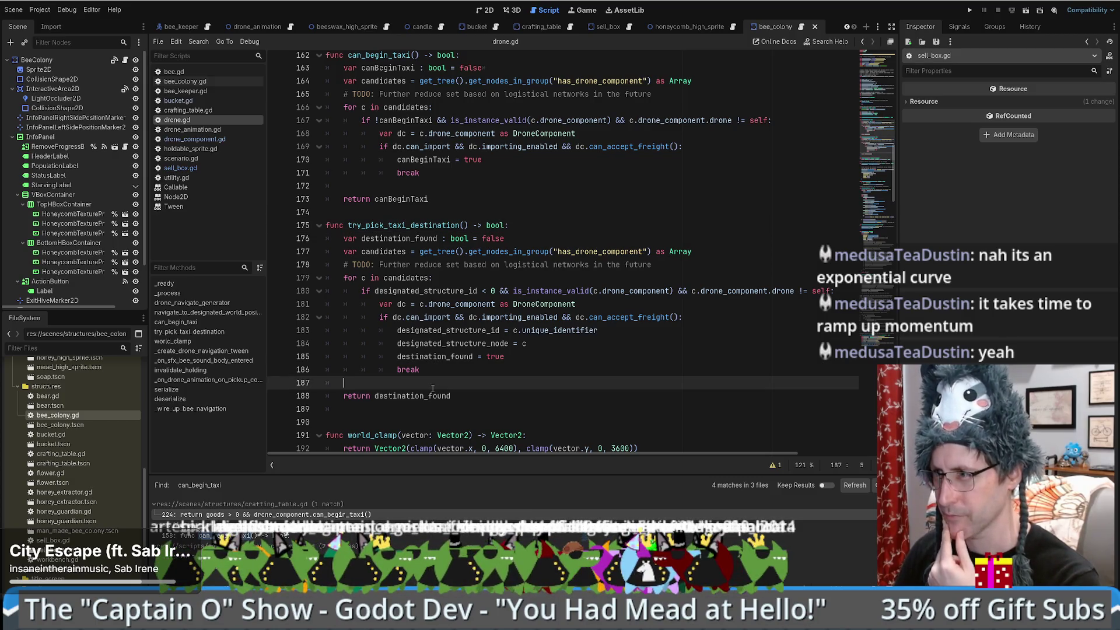
scroll(456, 382, down, 1)
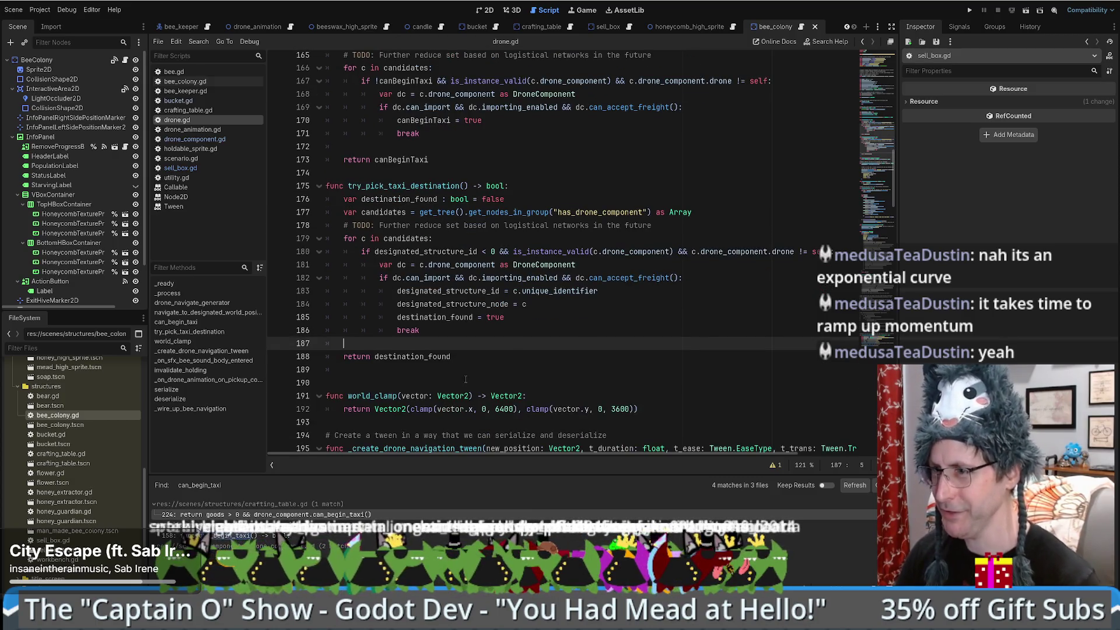
click(401, 315)
key(Up)
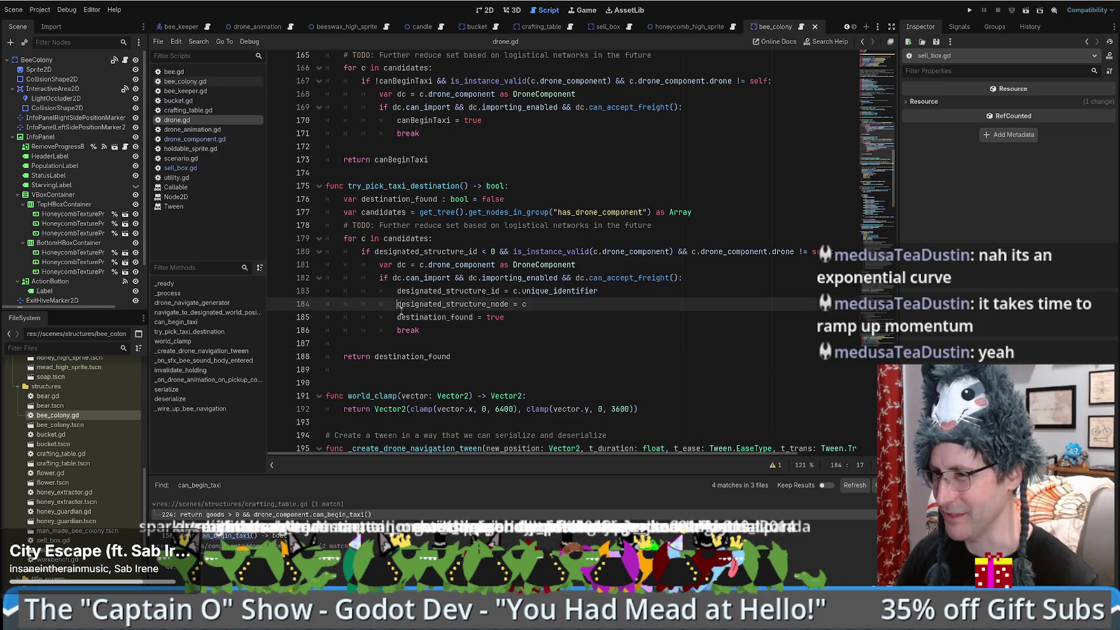
key(Down)
click(457, 343)
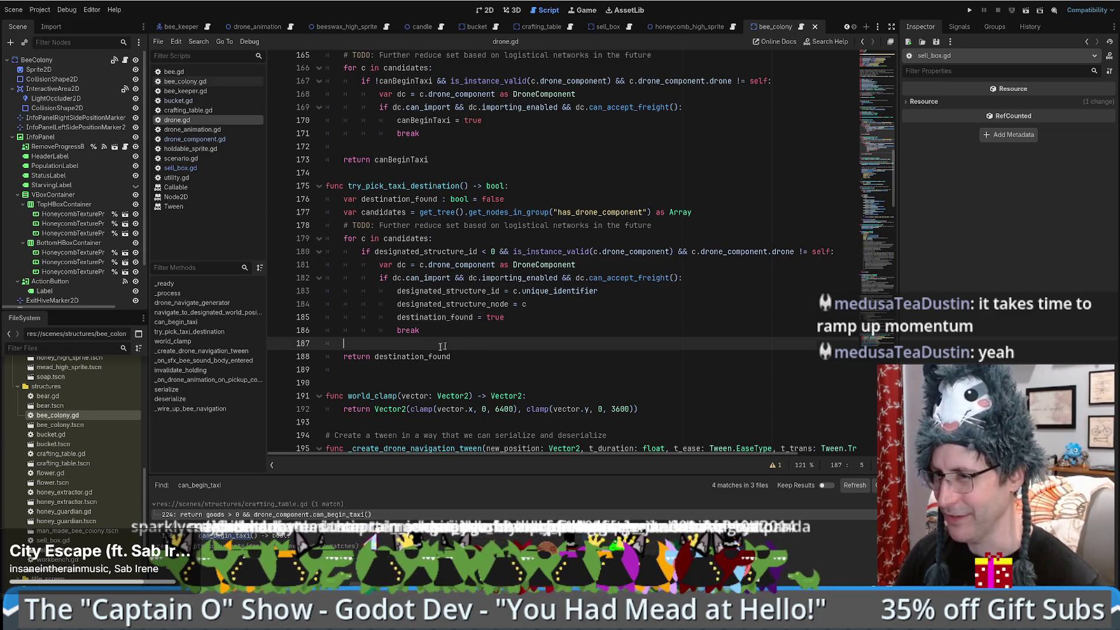
scroll(551, 294, up, 4)
scroll(453, 331, down, 7)
double_click(491, 174)
click(491, 174)
double_click(491, 173)
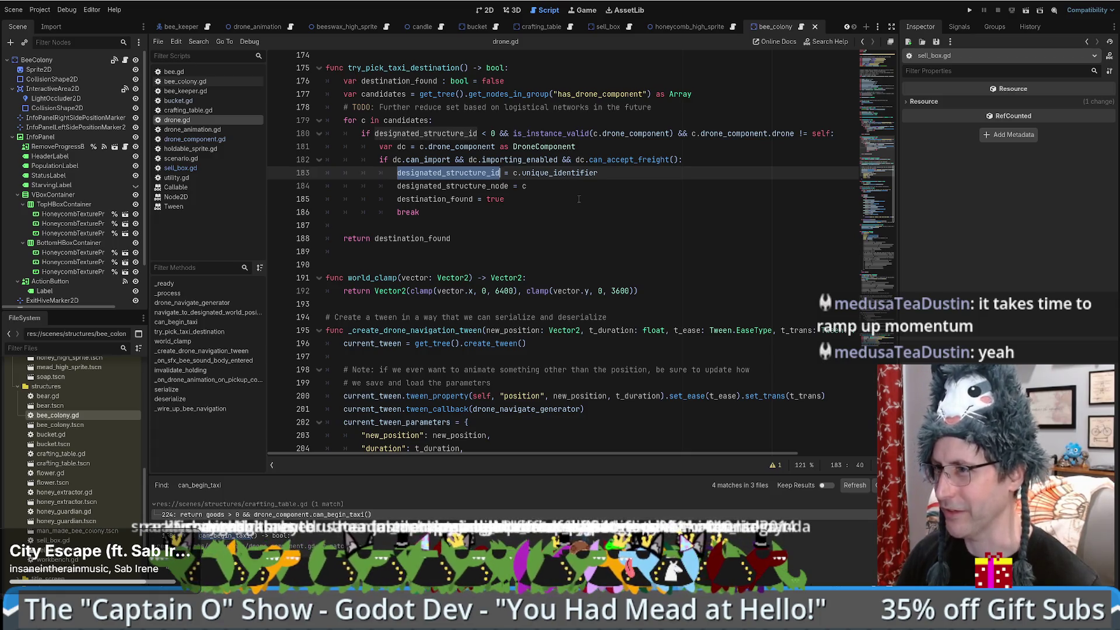
scroll(569, 257, up, 3)
click(571, 225)
click(522, 240)
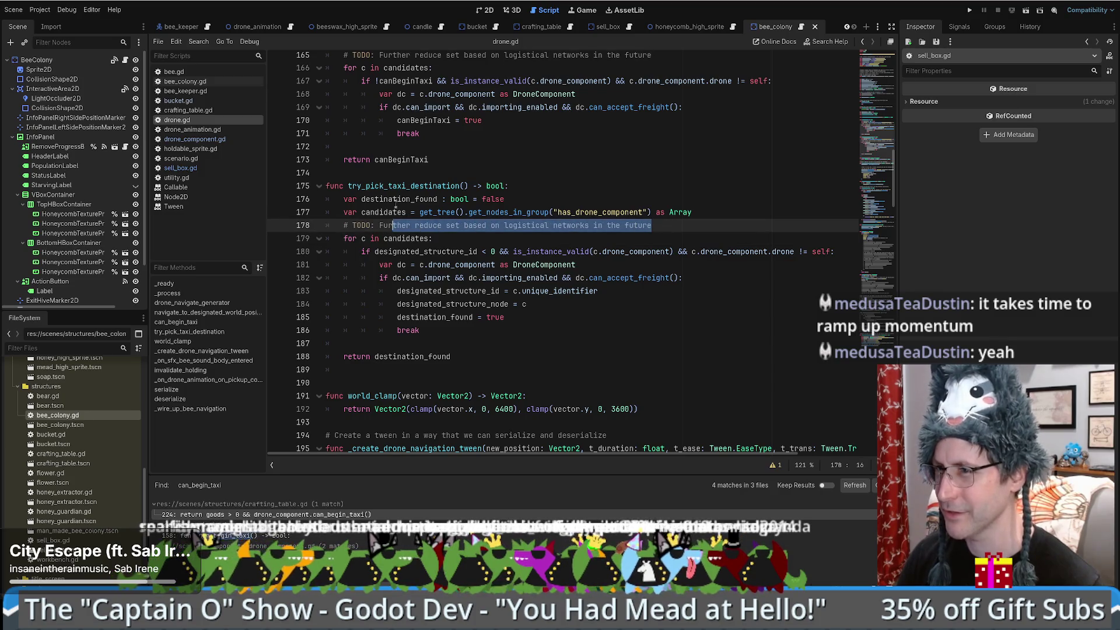
double_click(399, 185)
scroll(557, 259, up, 4)
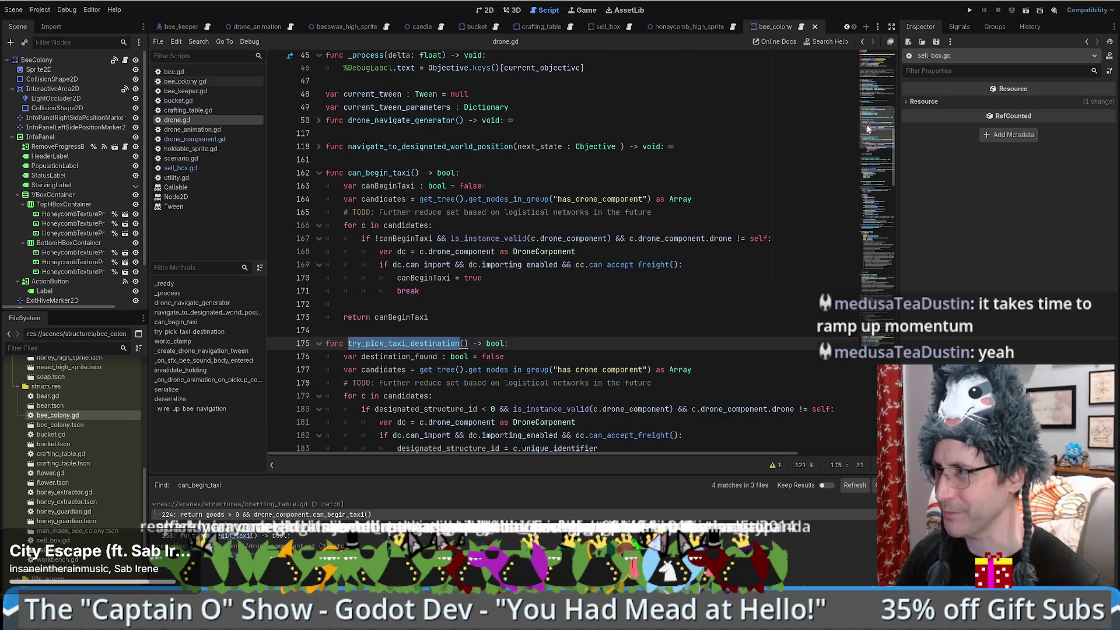
scroll(875, 88, up, 9)
scroll(628, 162, up, 4)
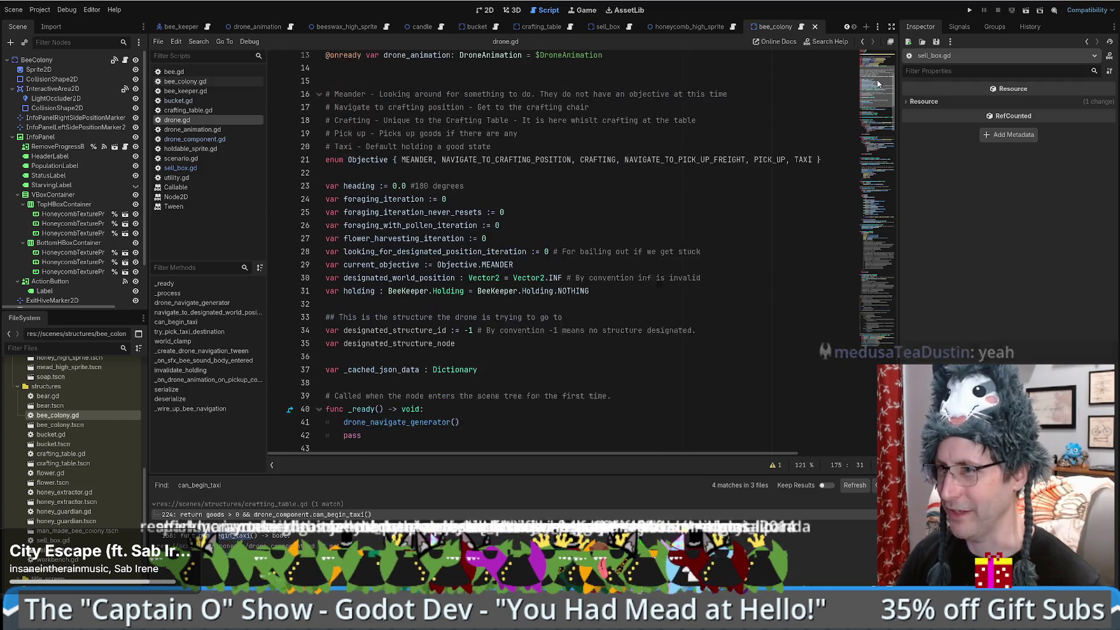
scroll(618, 175, up, 1)
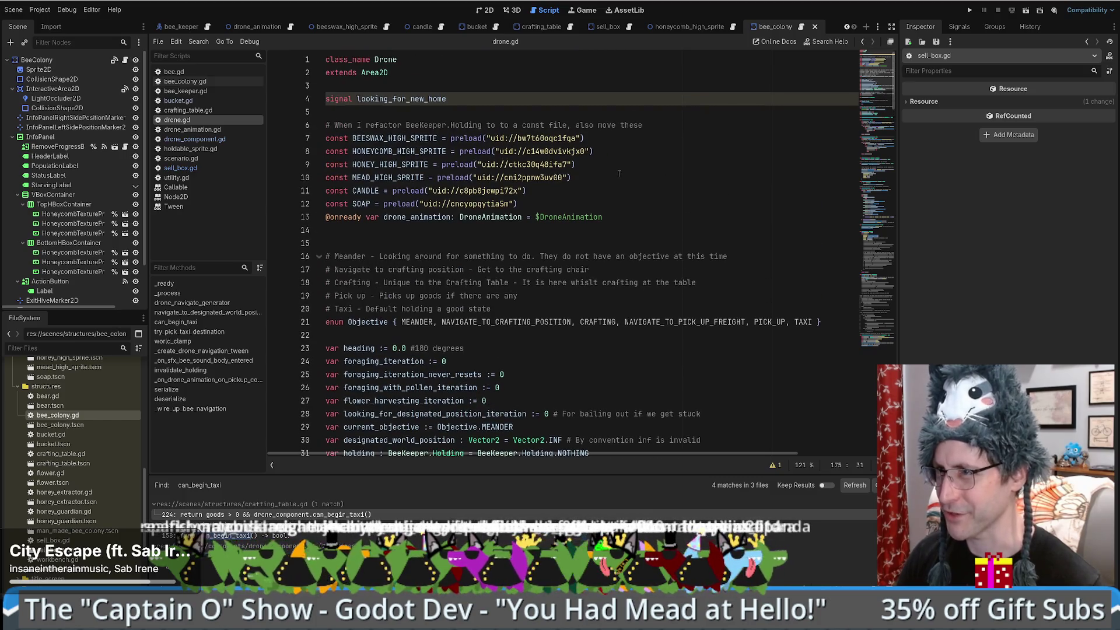
scroll(600, 198, down, 9)
scroll(592, 201, up, 5)
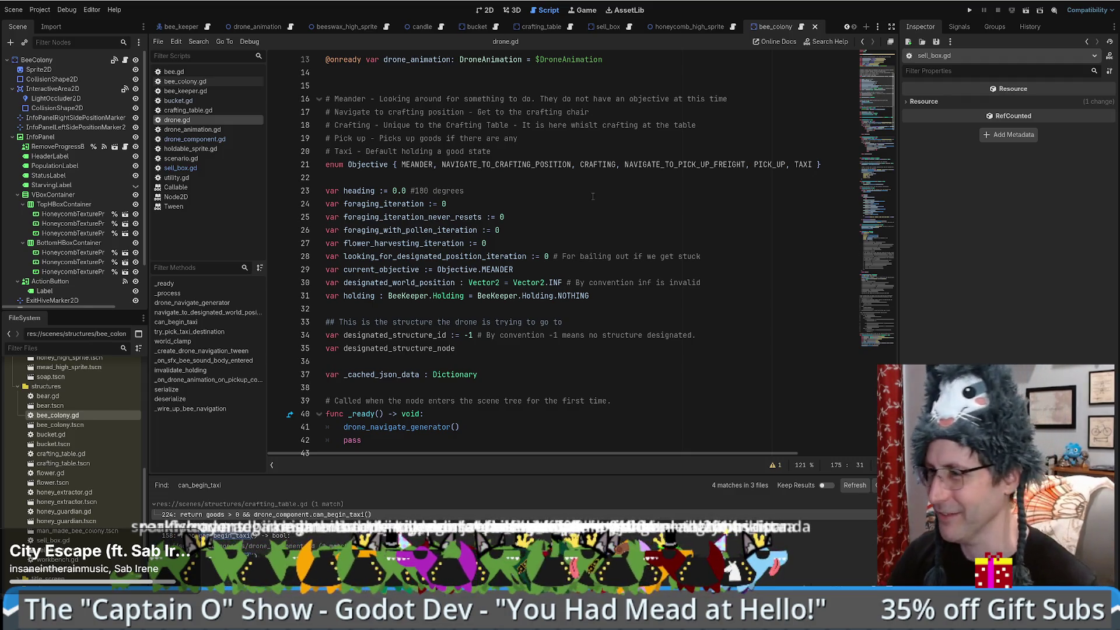
click(881, 113)
drag(882, 113, 878, 151)
click(649, 243)
scroll(649, 243, down, 20)
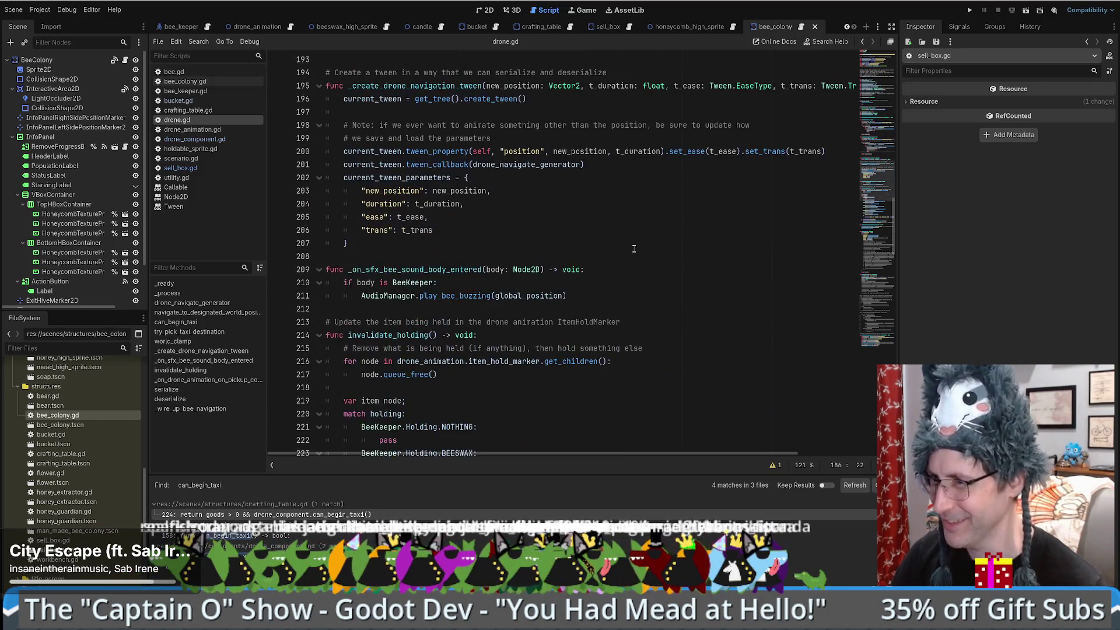
scroll(564, 247, down, 4)
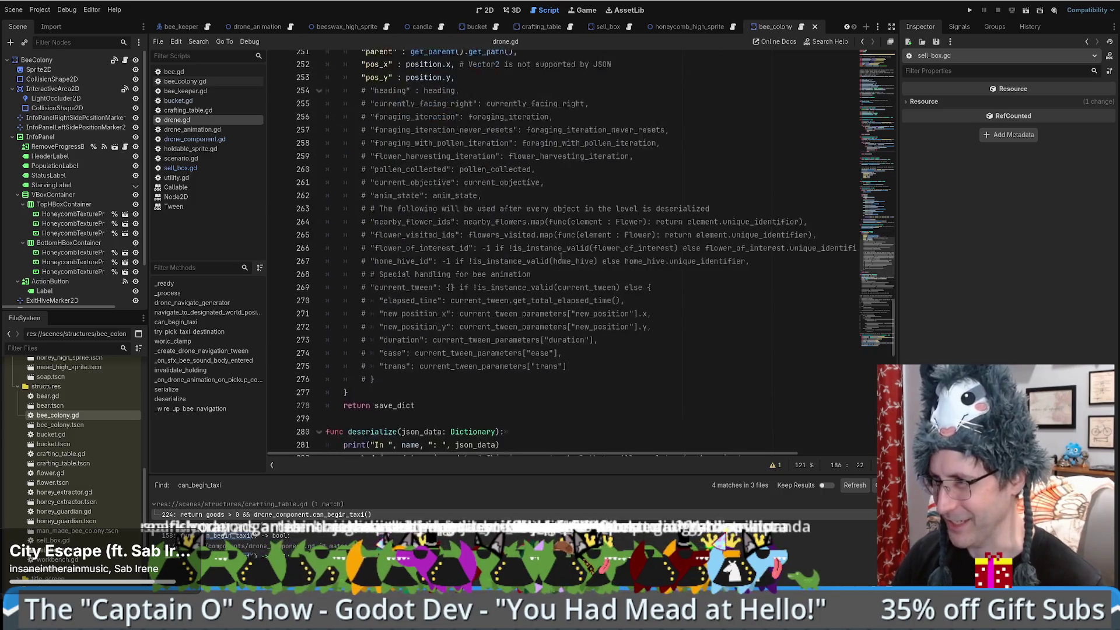
scroll(566, 257, up, 20)
scroll(566, 263, up, 10)
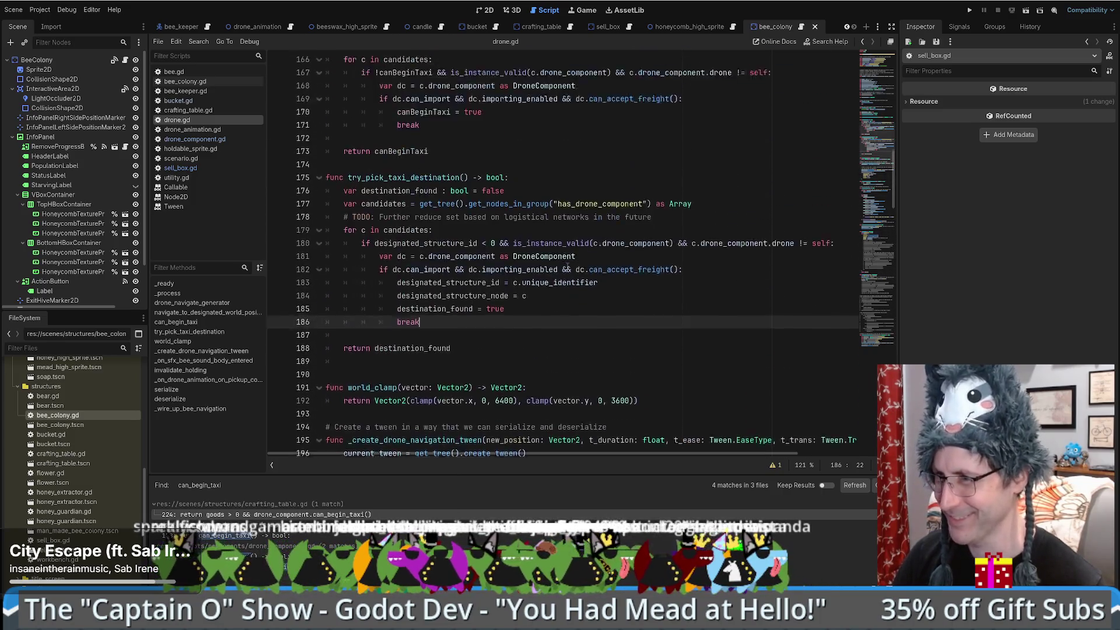
scroll(562, 262, down, 7)
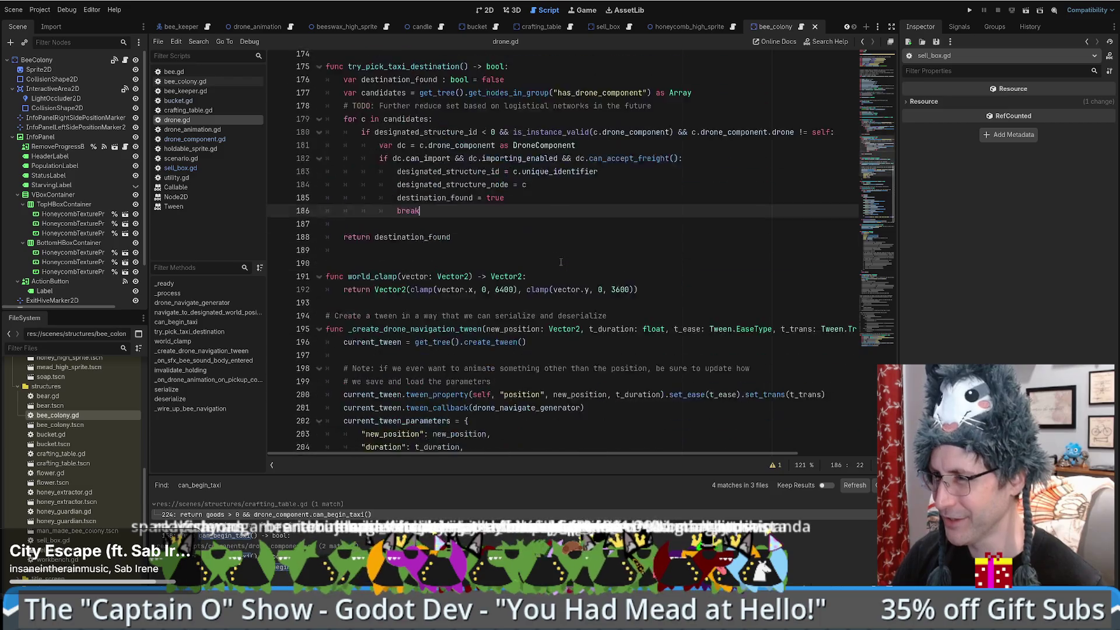
scroll(563, 262, up, 7)
scroll(562, 262, down, 5)
click(392, 177)
triple_click(392, 179)
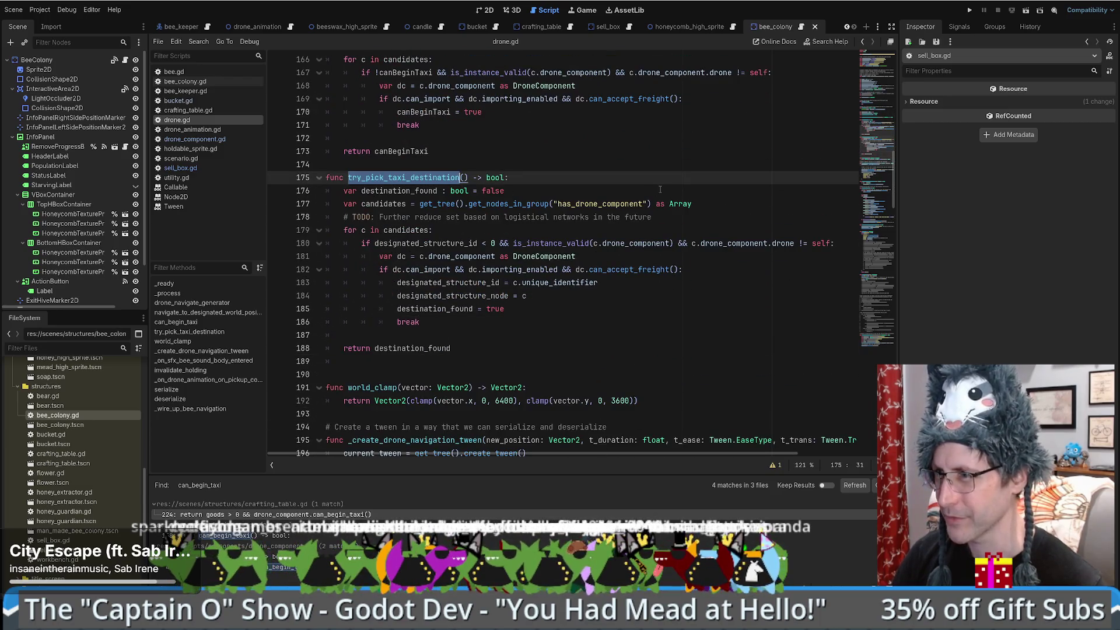
click(432, 166)
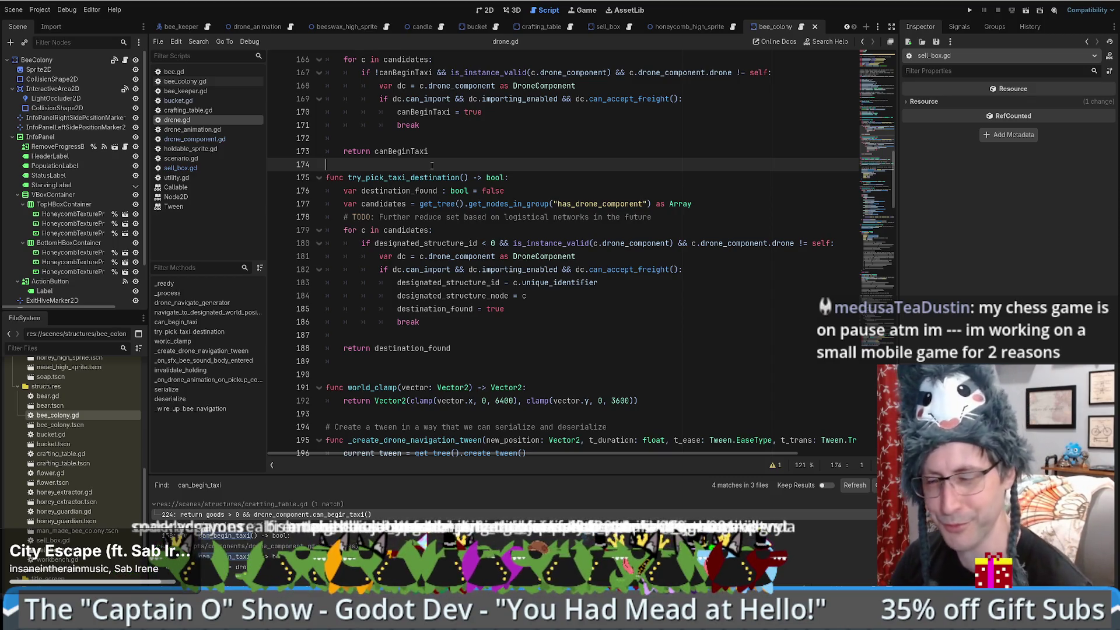
click(532, 288)
click(484, 325)
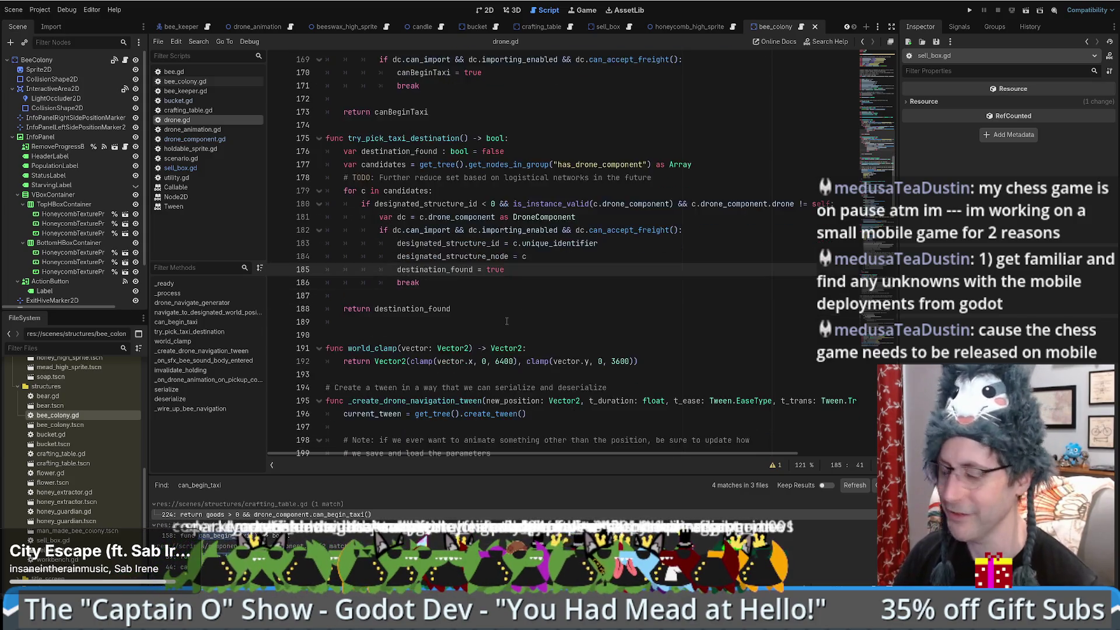
click(505, 309)
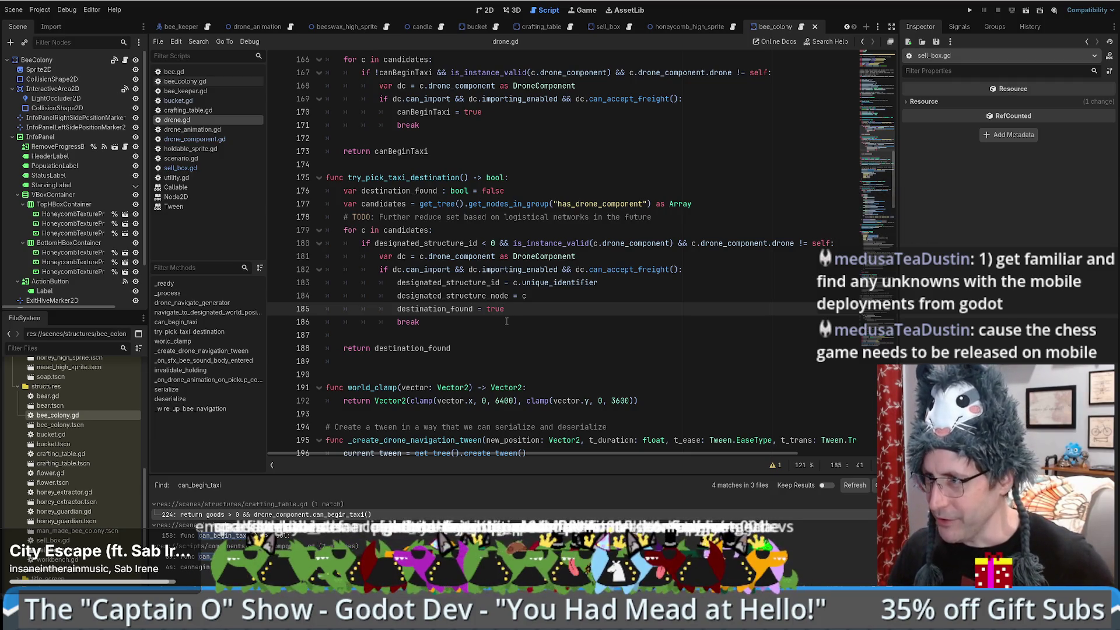
click(449, 336)
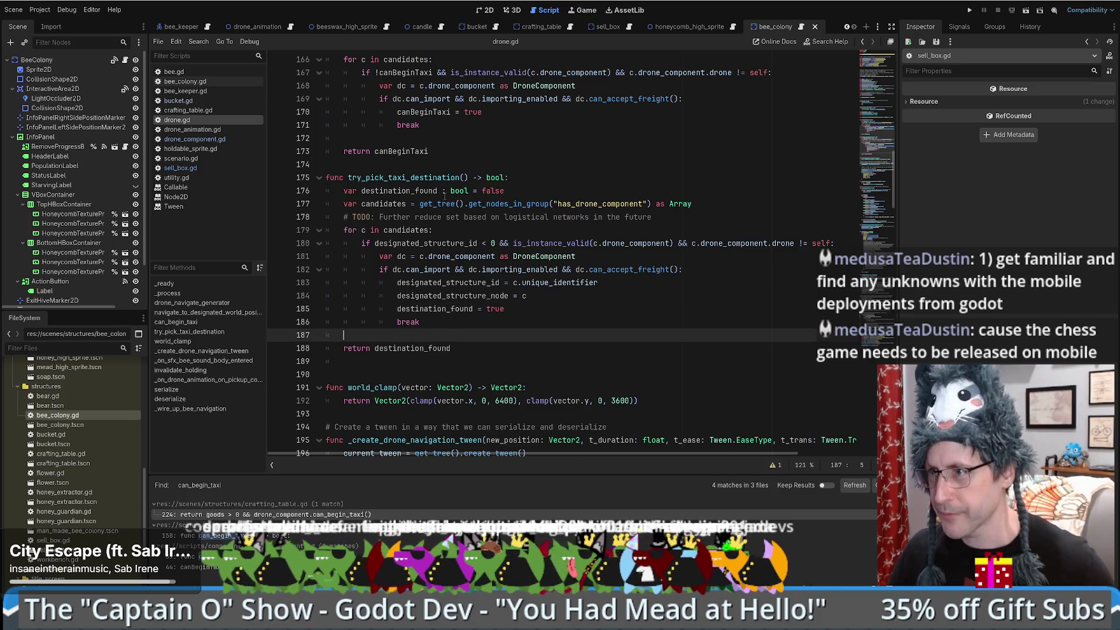
double_click(409, 178)
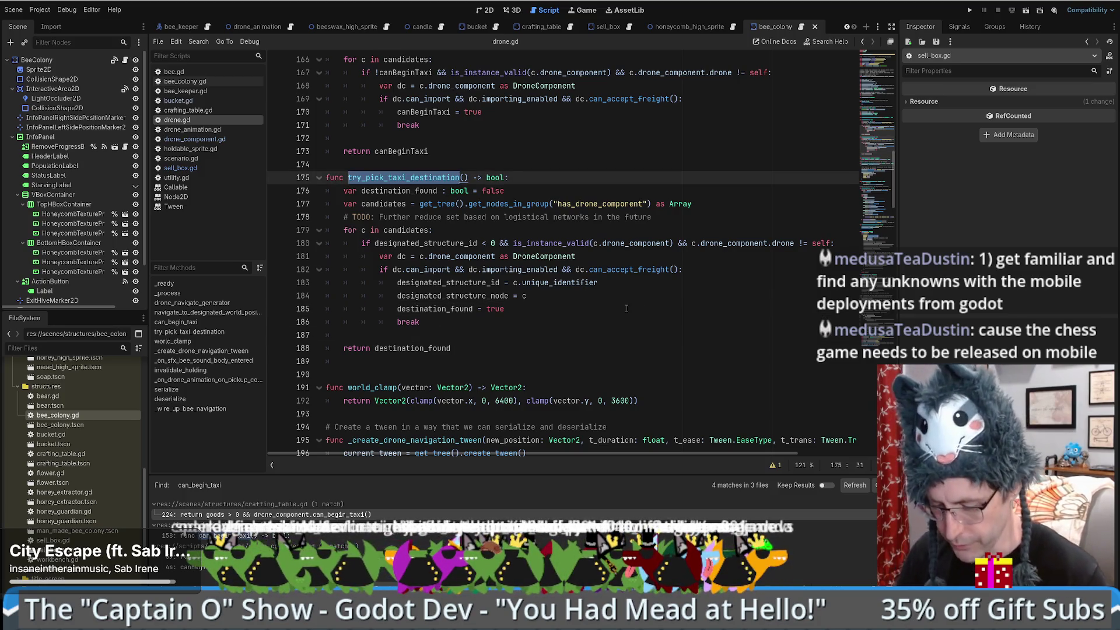
Step: Find try_pick_taxi_destination across all files and review its designated_structure_id and return lines
key(ctrl+shift+f)
key(Return)
click(611, 308)
key(alt+Left)
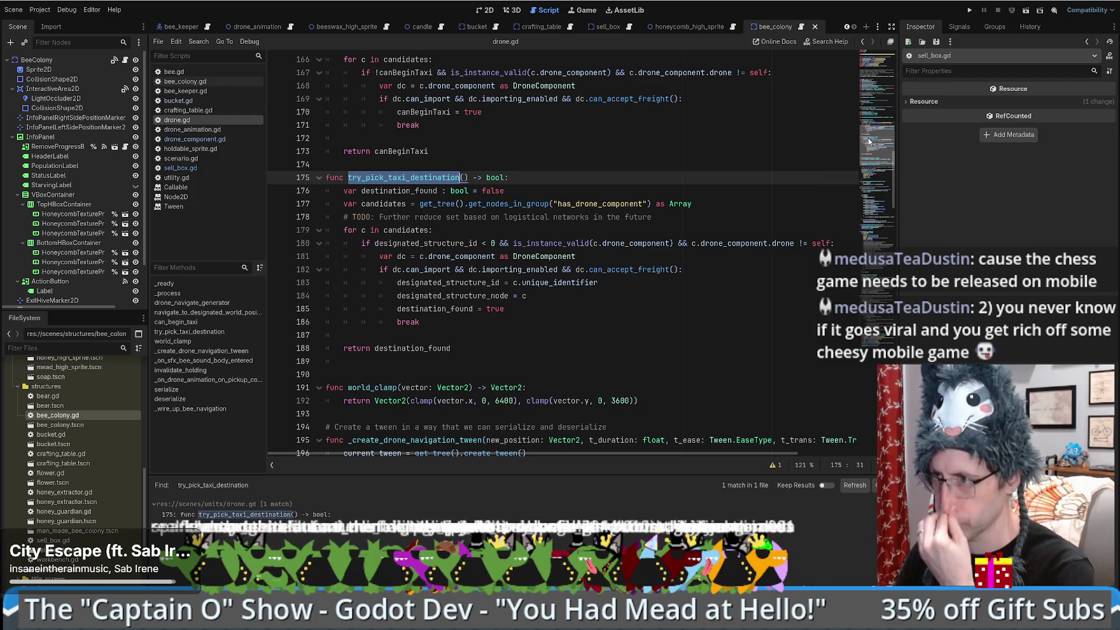
scroll(868, 140, down, 10)
scroll(888, 166, up, 5)
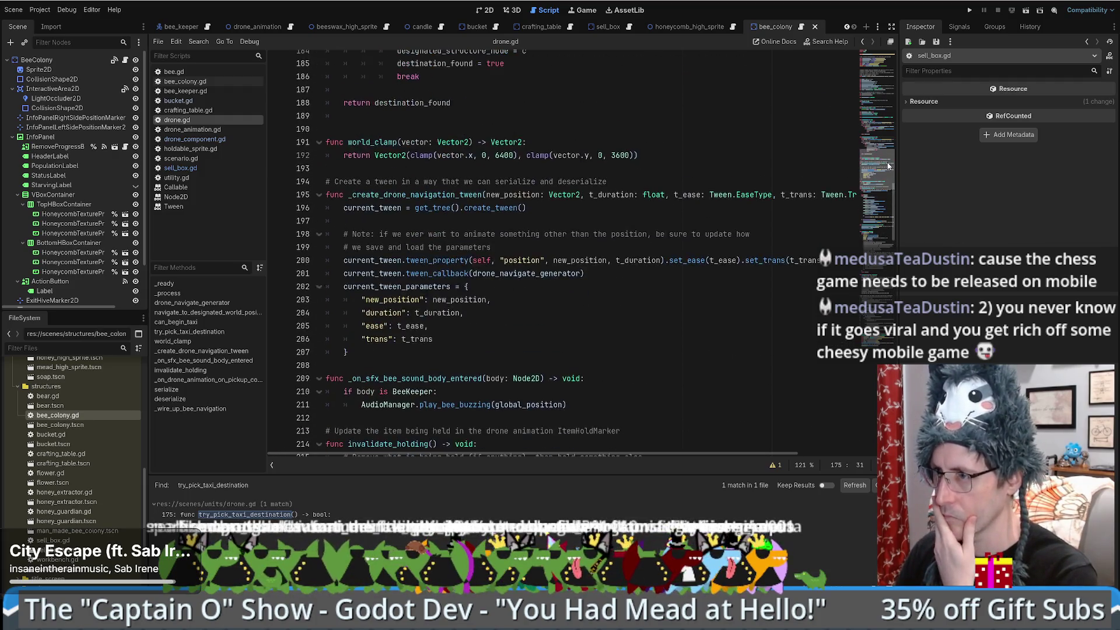
drag(888, 166, 892, 141)
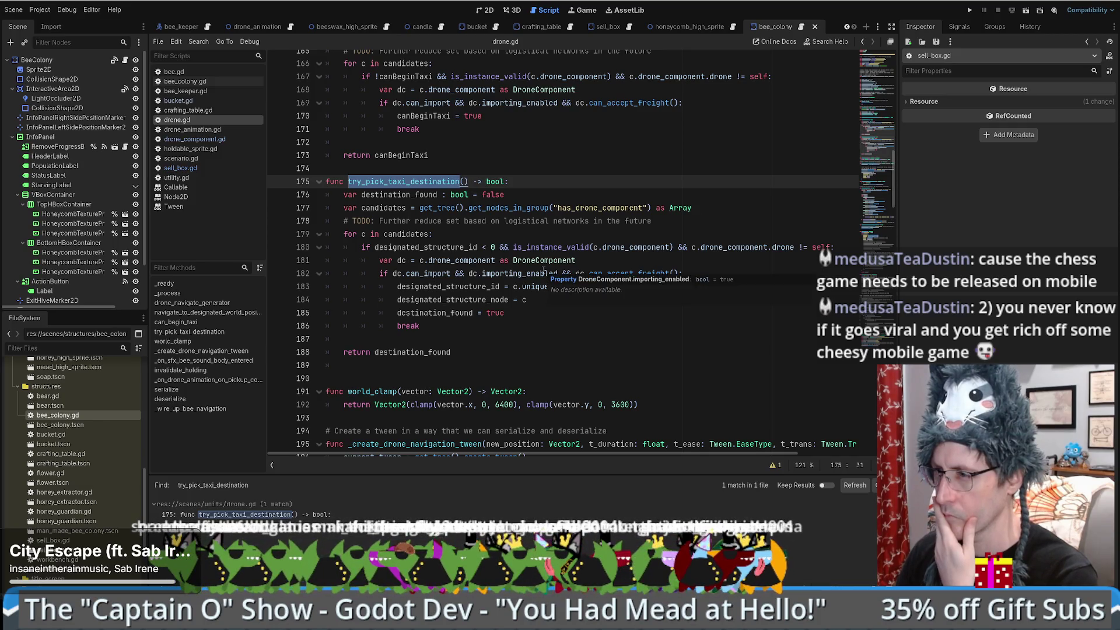
double_click(477, 286)
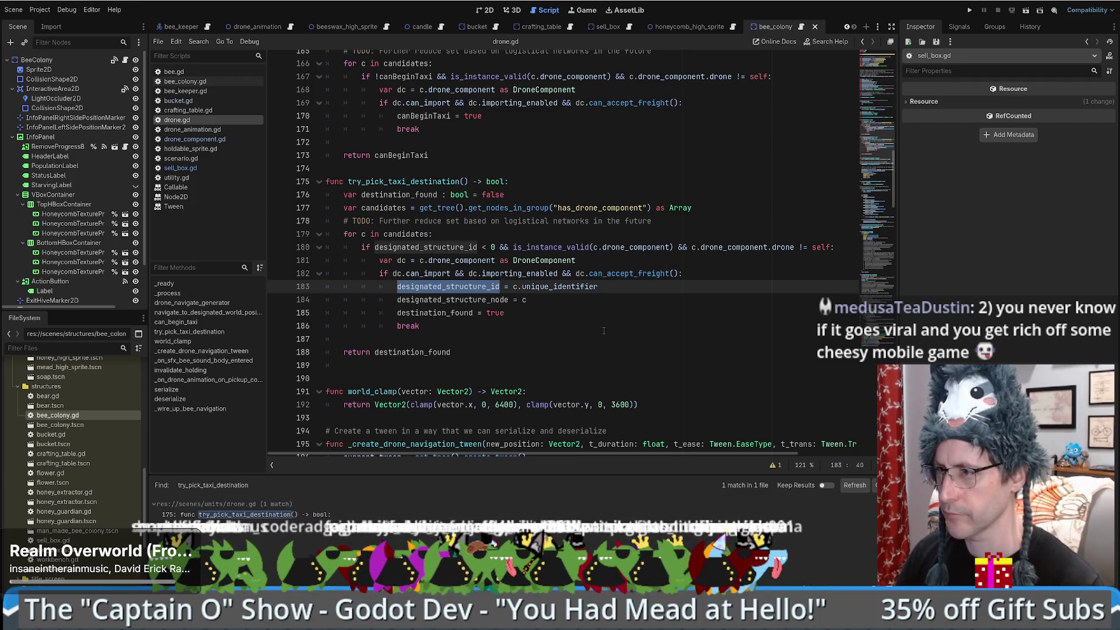
click(529, 304)
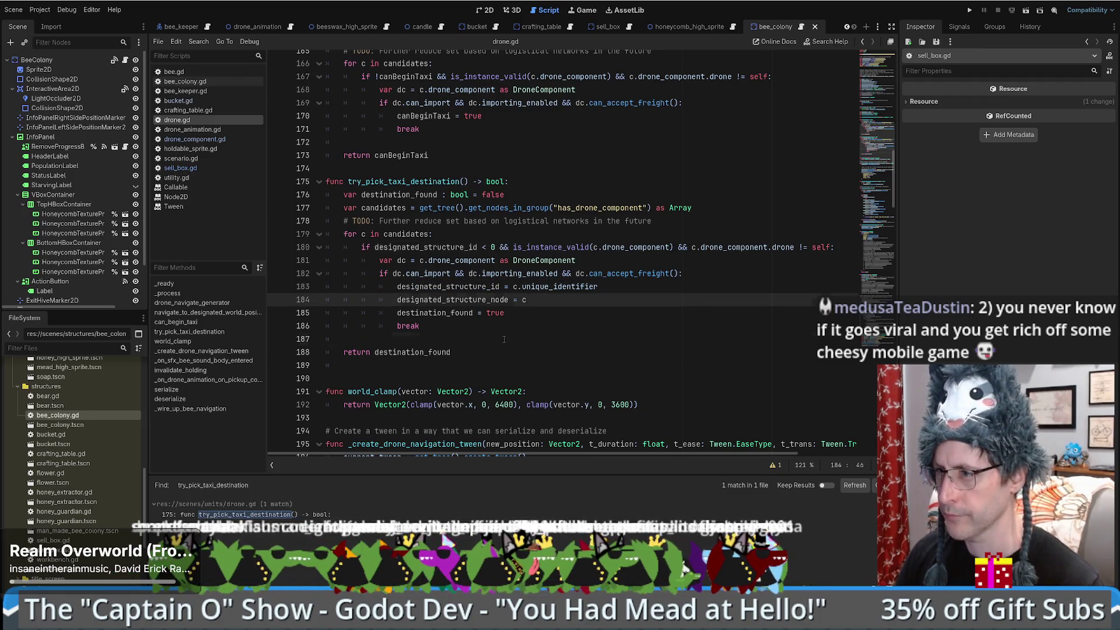
drag(507, 339, 506, 348)
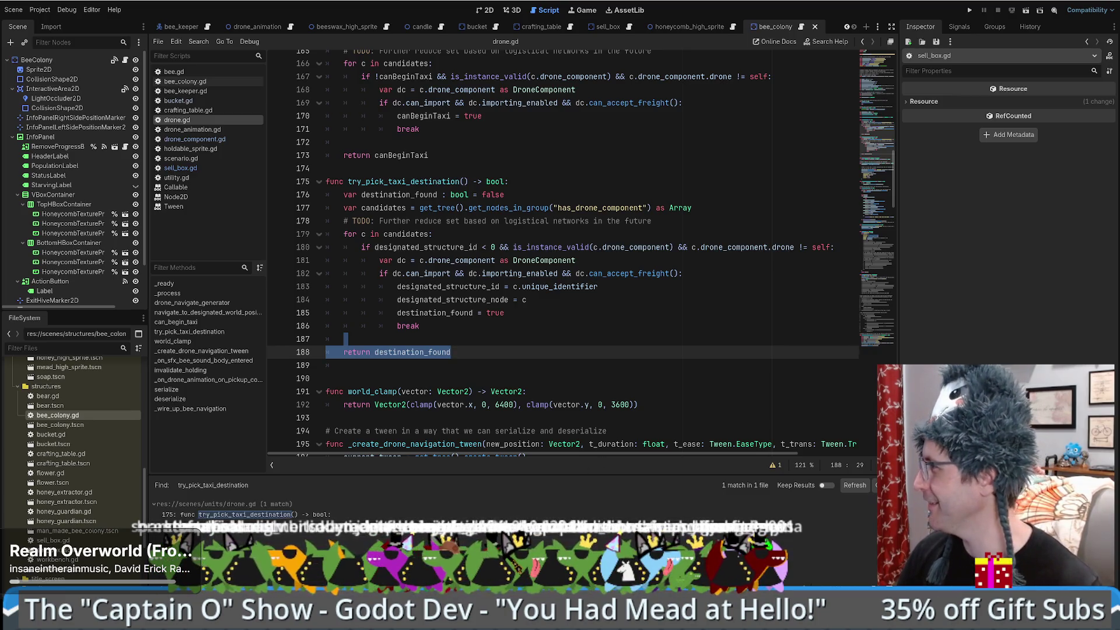
Step: Delete both destination_found lines and change the return to 'designated_structure_id >= 0'
click(443, 234)
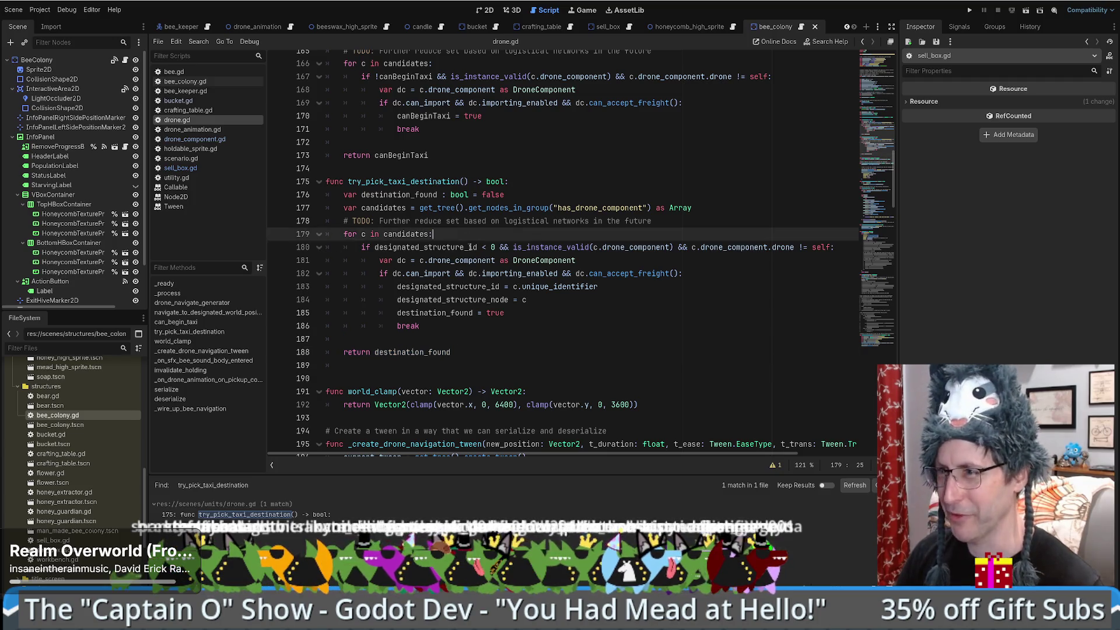
click(509, 195)
key(ctrl+shift+k)
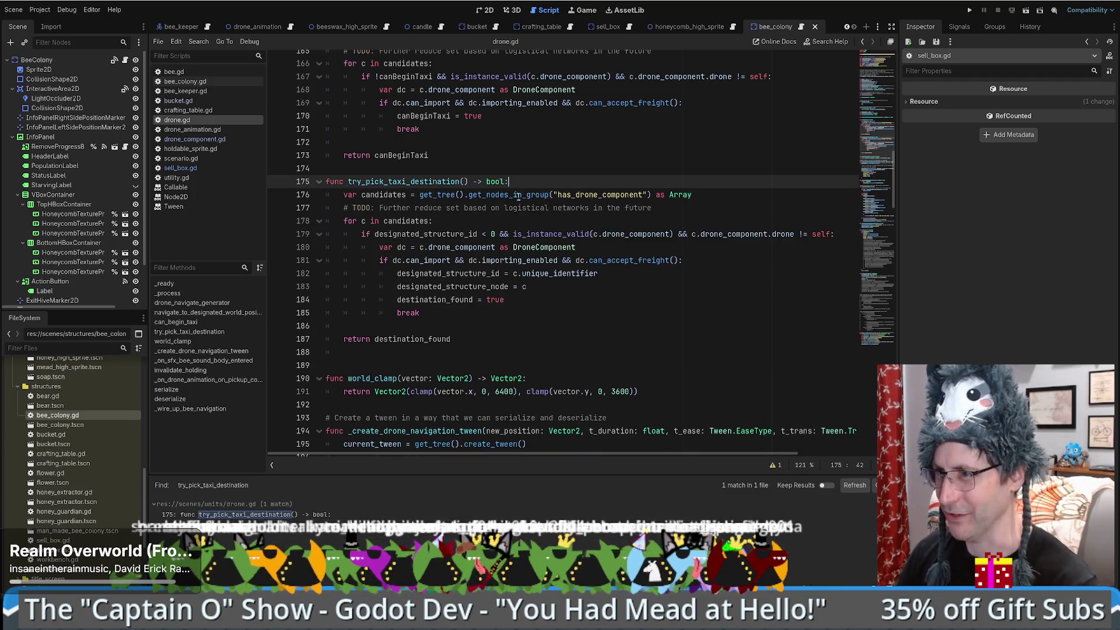
double_click(425, 234)
key(ctrl+c)
double_click(437, 339)
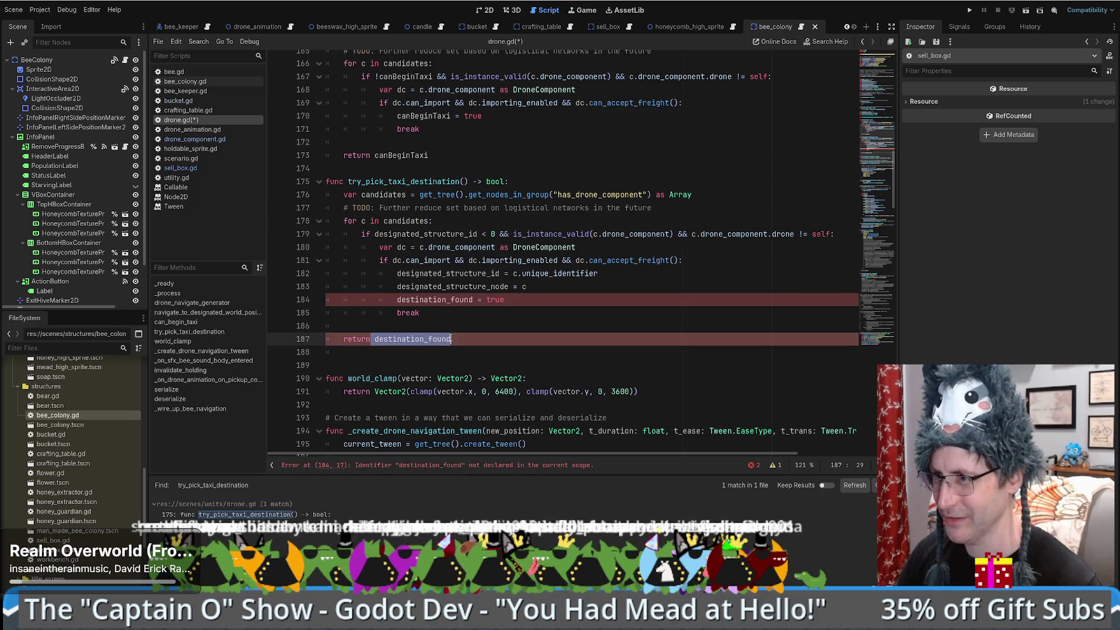
key(ctrl+v)
text(>)
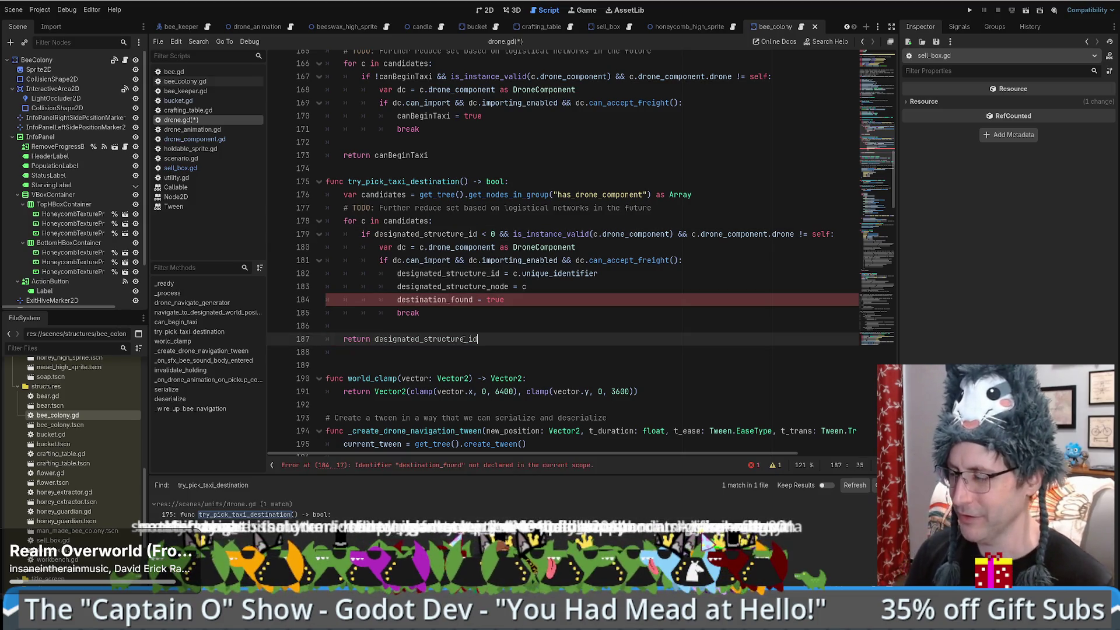
text(= 0)
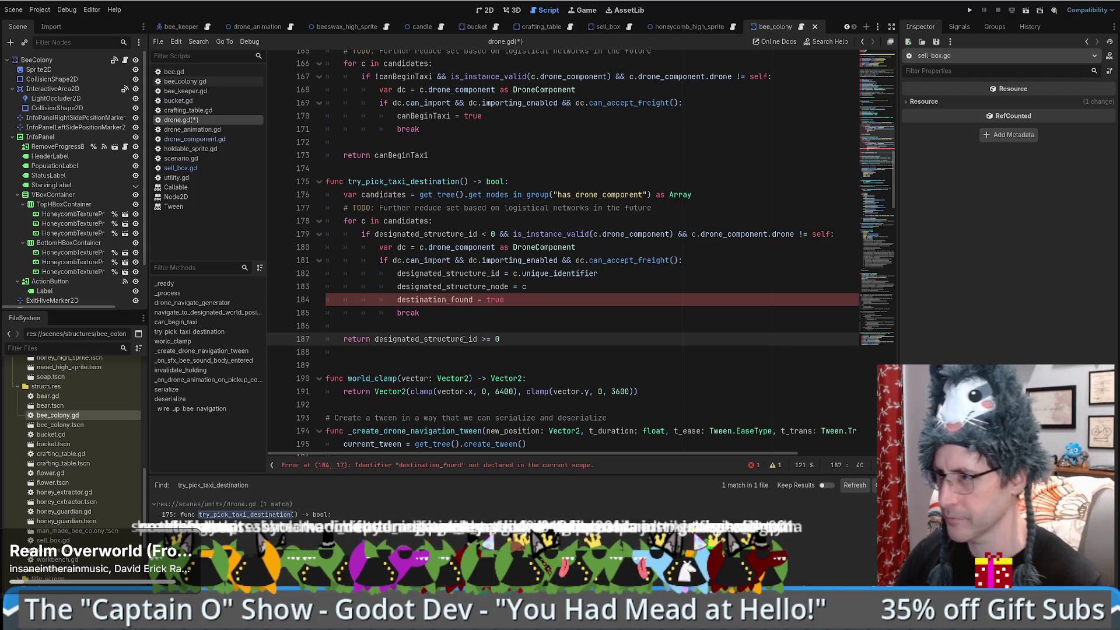
click(544, 299)
key(ctrl+shift+k)
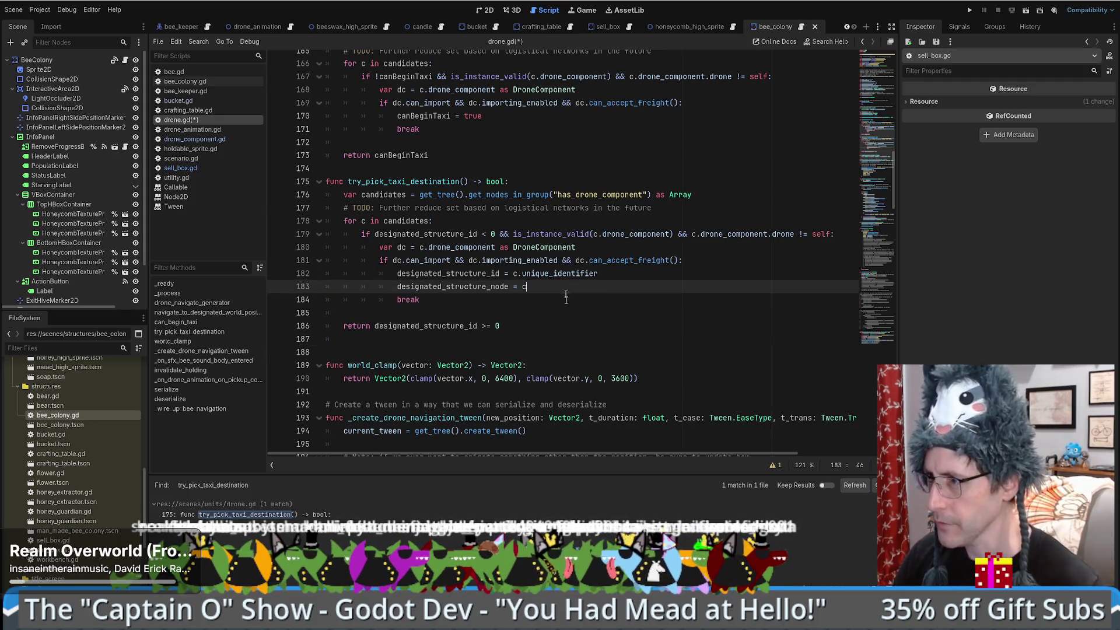
Step: Recheck the edited function, then jump down toward the deserialize code
double_click(411, 234)
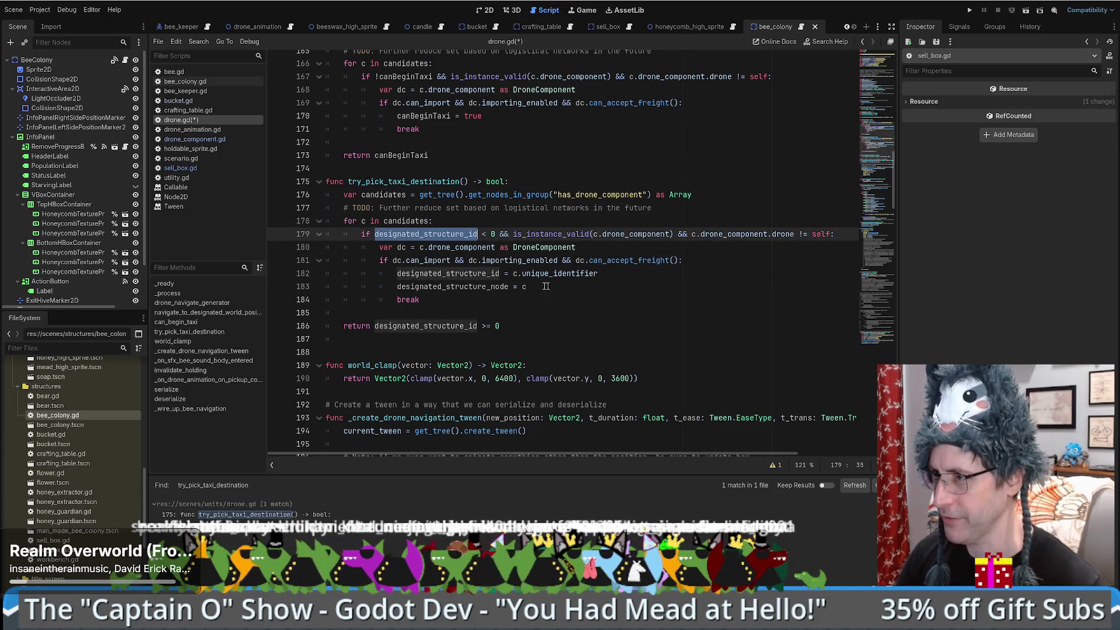
click(523, 319)
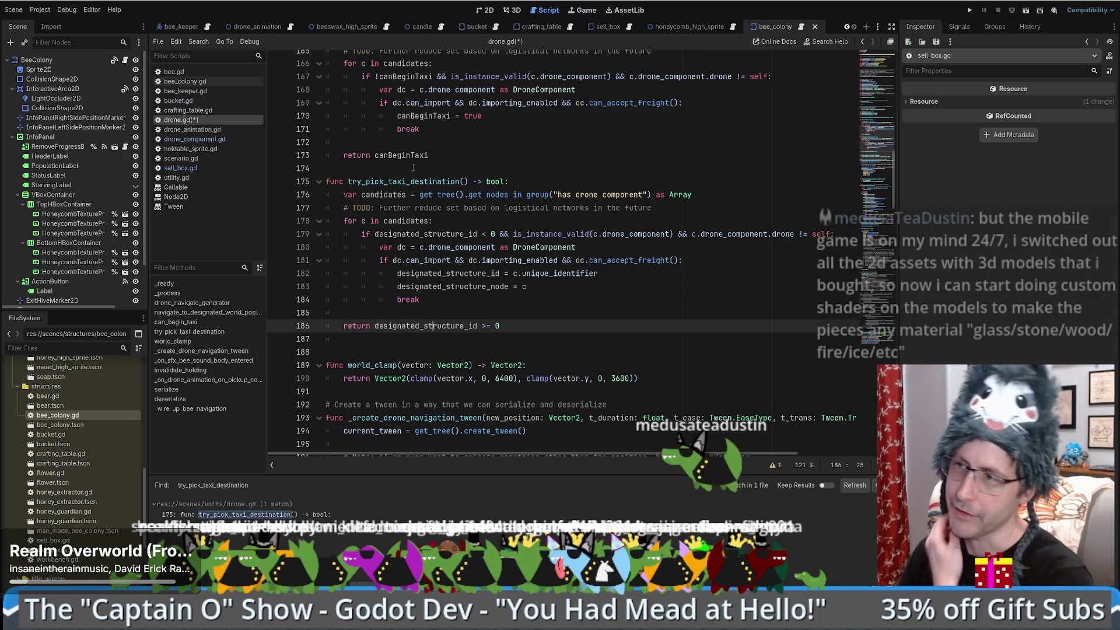
key(alt+Left)
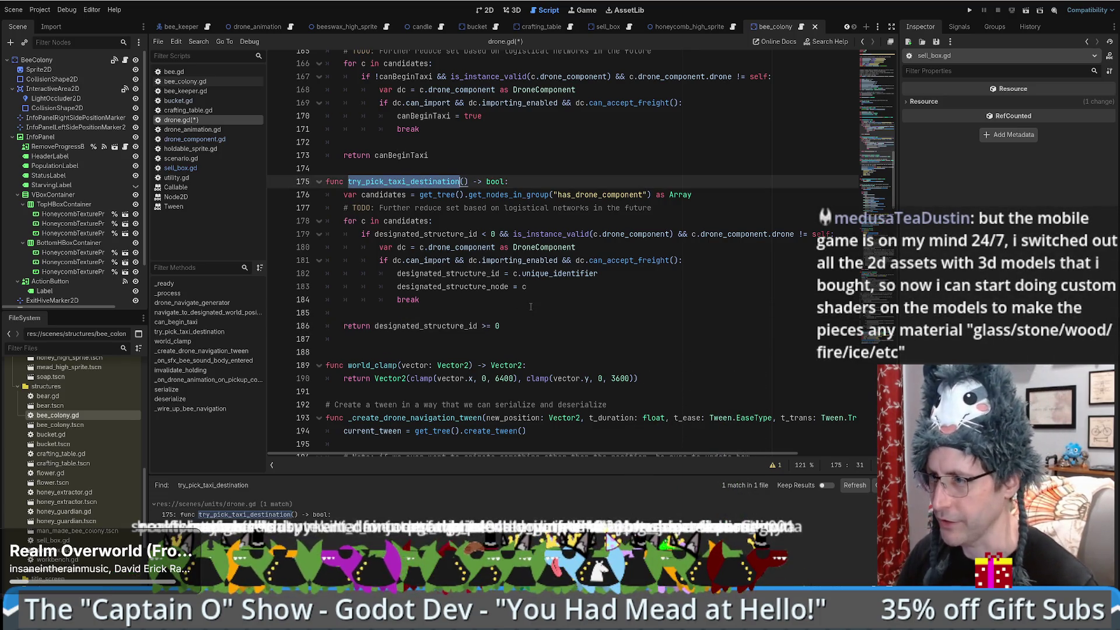
click(530, 308)
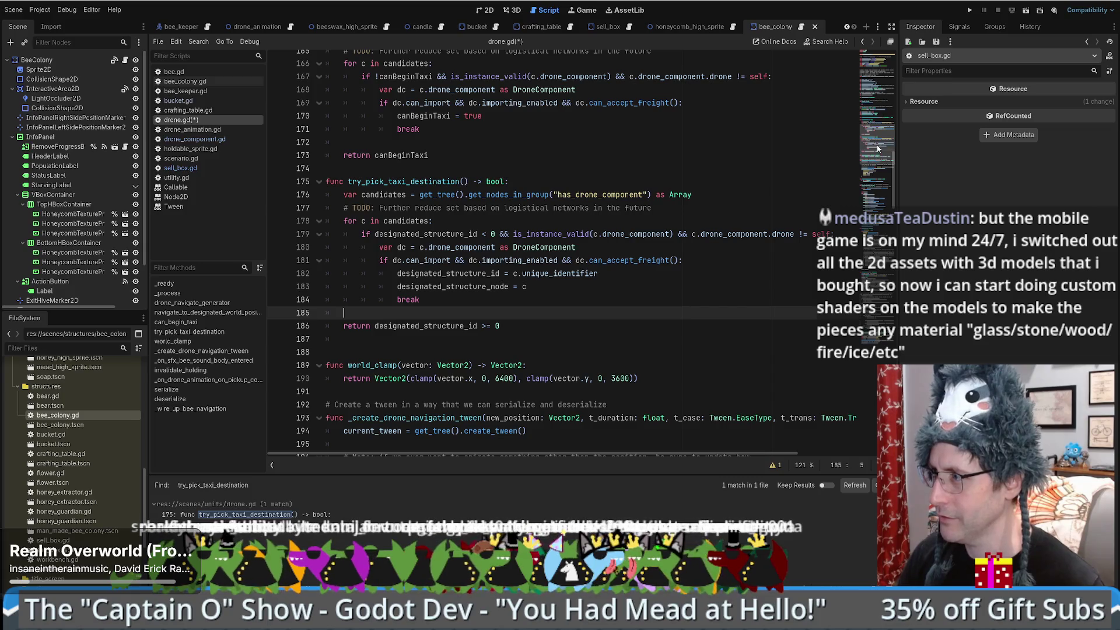
click(862, 324)
Step: Unfold navigate_to_designated_world_position and drone_navigate_generator, then go to the '# Navigate to destination' comment
scroll(861, 324, up, 10)
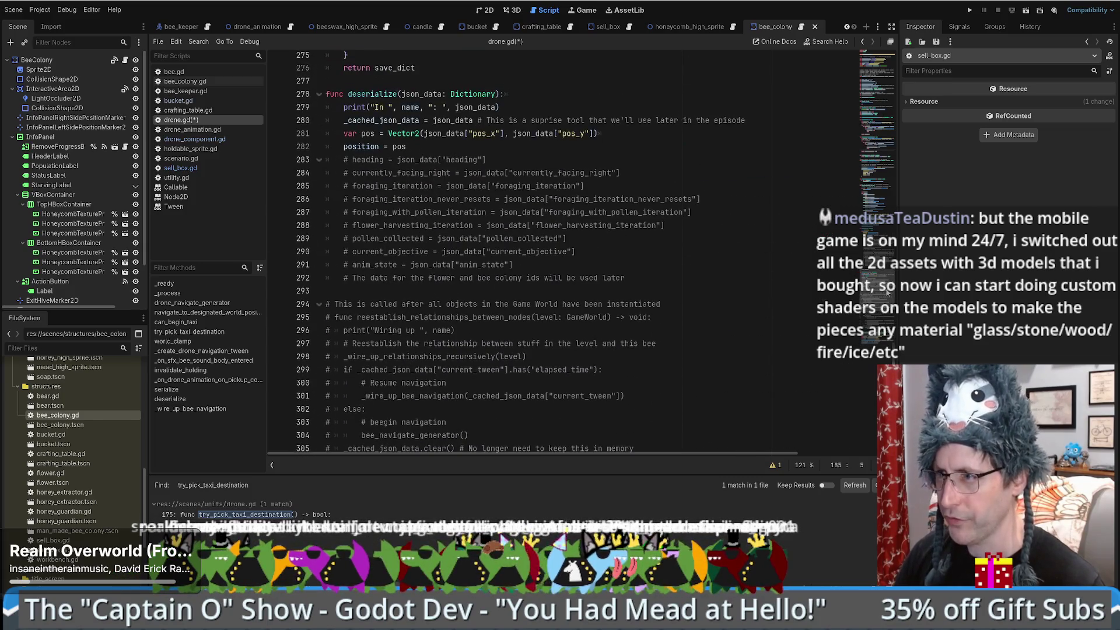
scroll(862, 323, up, 20)
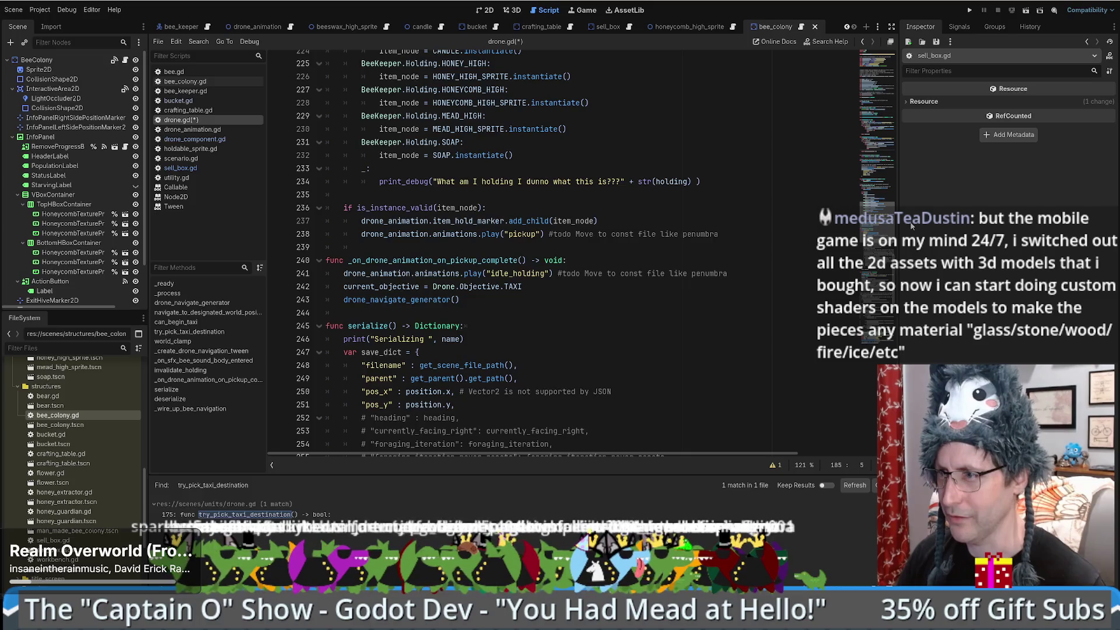
drag(915, 197, 922, 125)
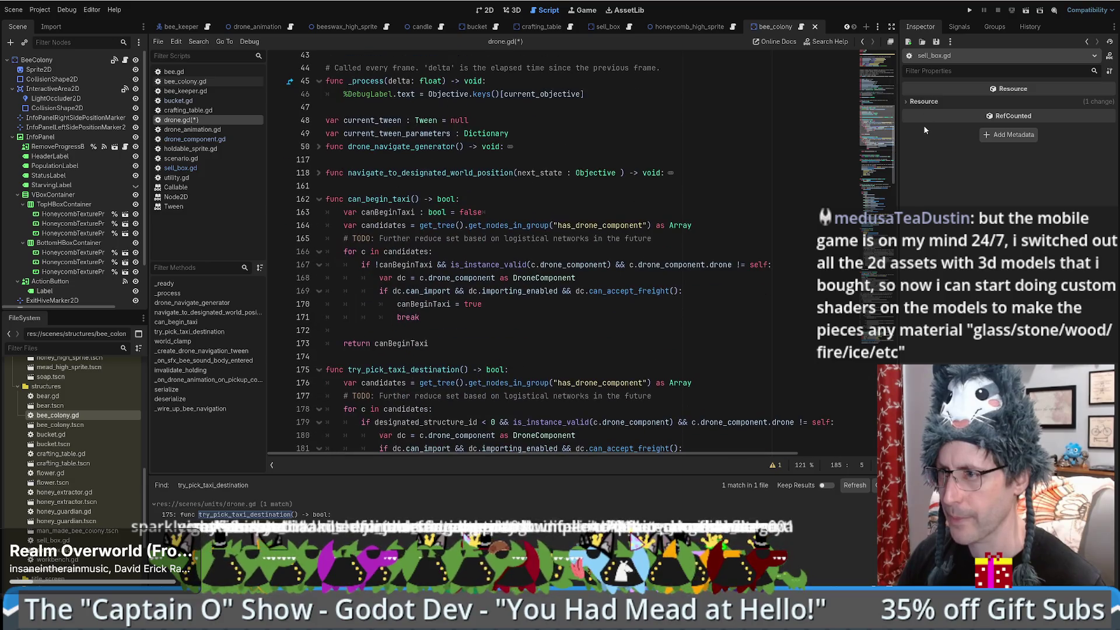
click(317, 173)
click(319, 146)
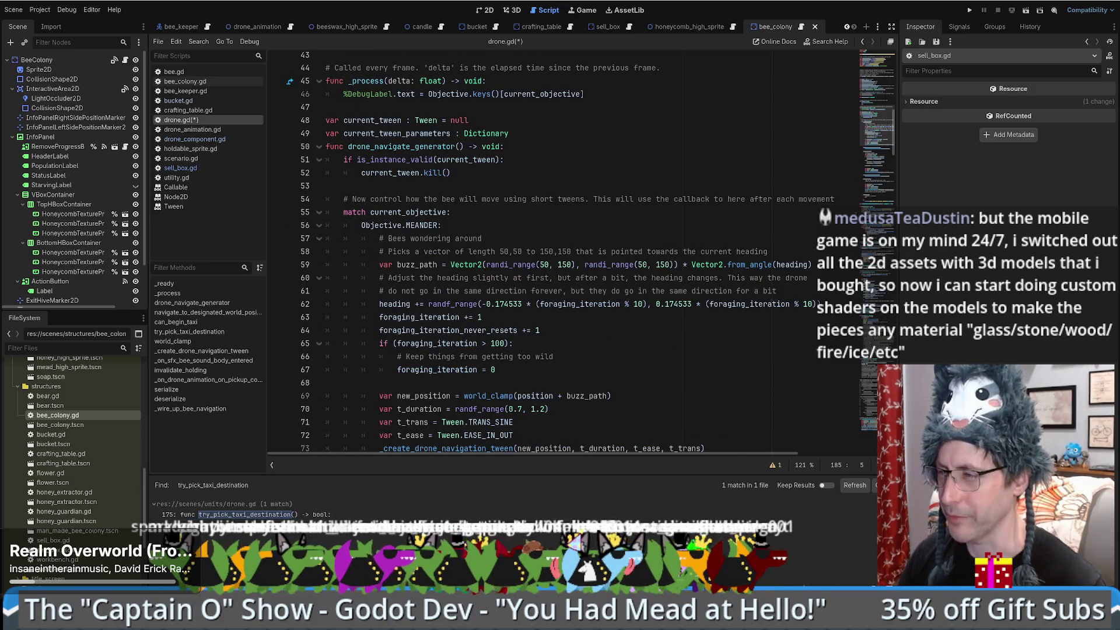
drag(871, 126, 875, 193)
click(554, 212)
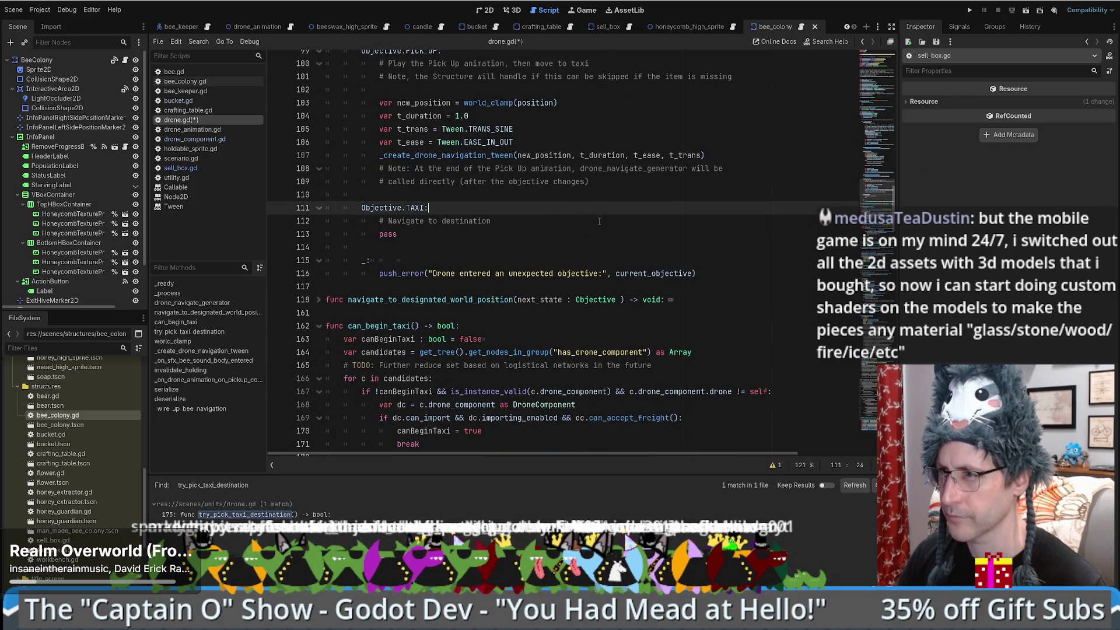
click(598, 221)
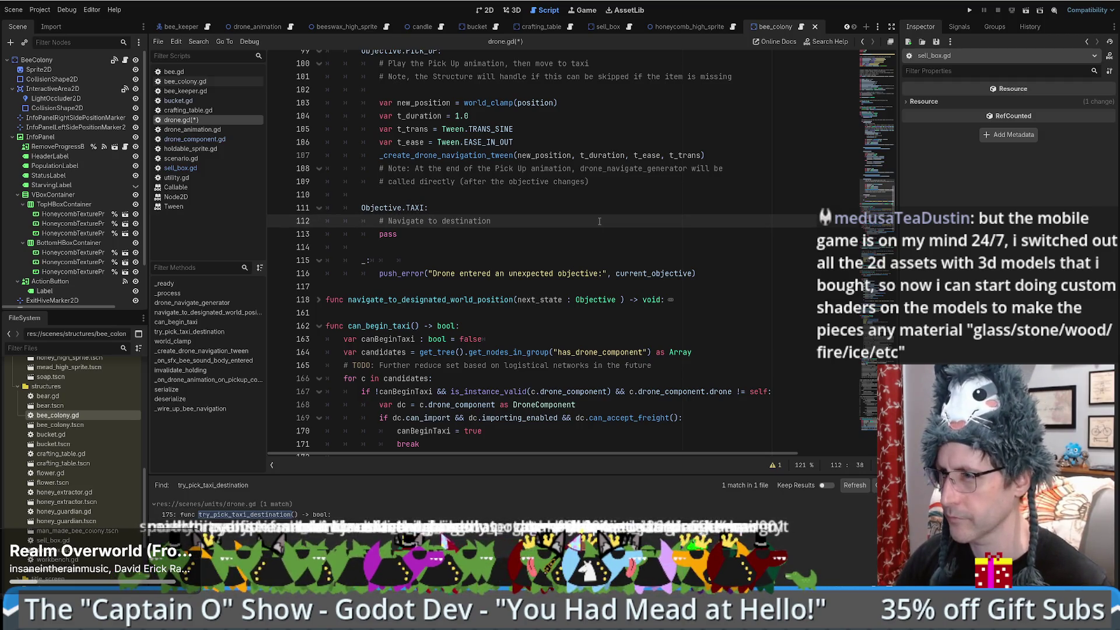
Step: Add 'if designated_structure_id < 0:' calling try_pick_taxi_destination() under the TAXI comment, peeking at its definition
key(Return)
text(if )
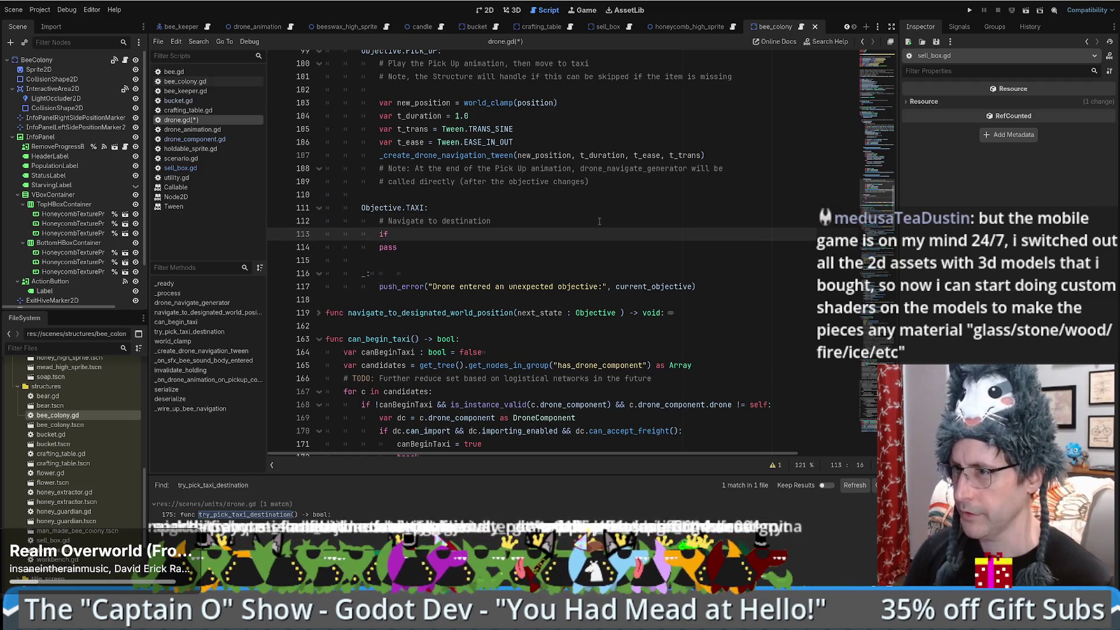
text(de)
key(Down)
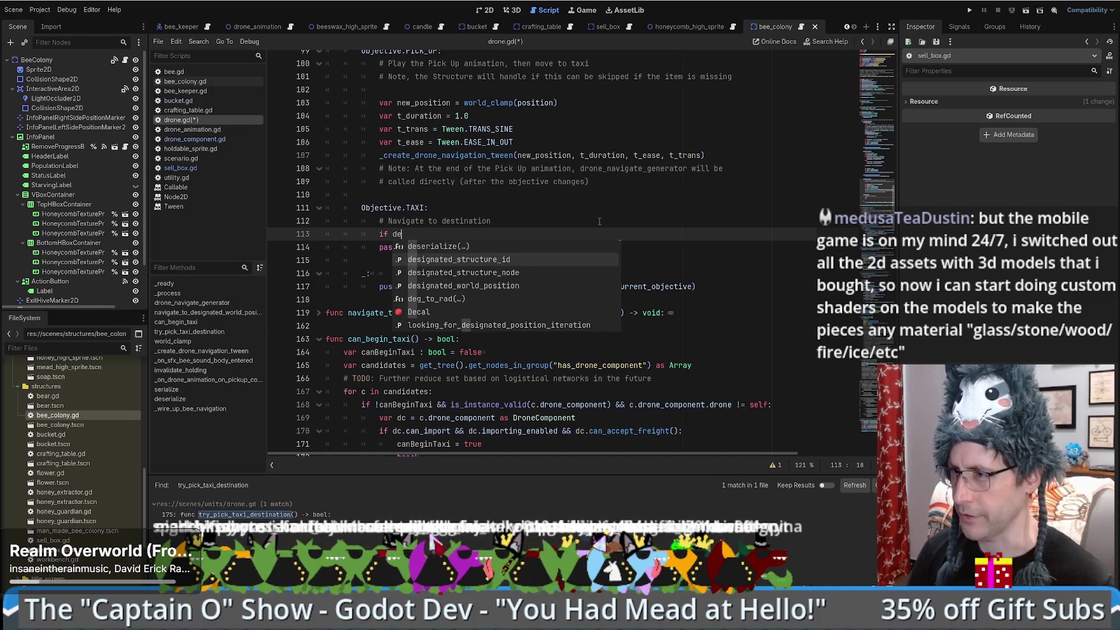
key(Return)
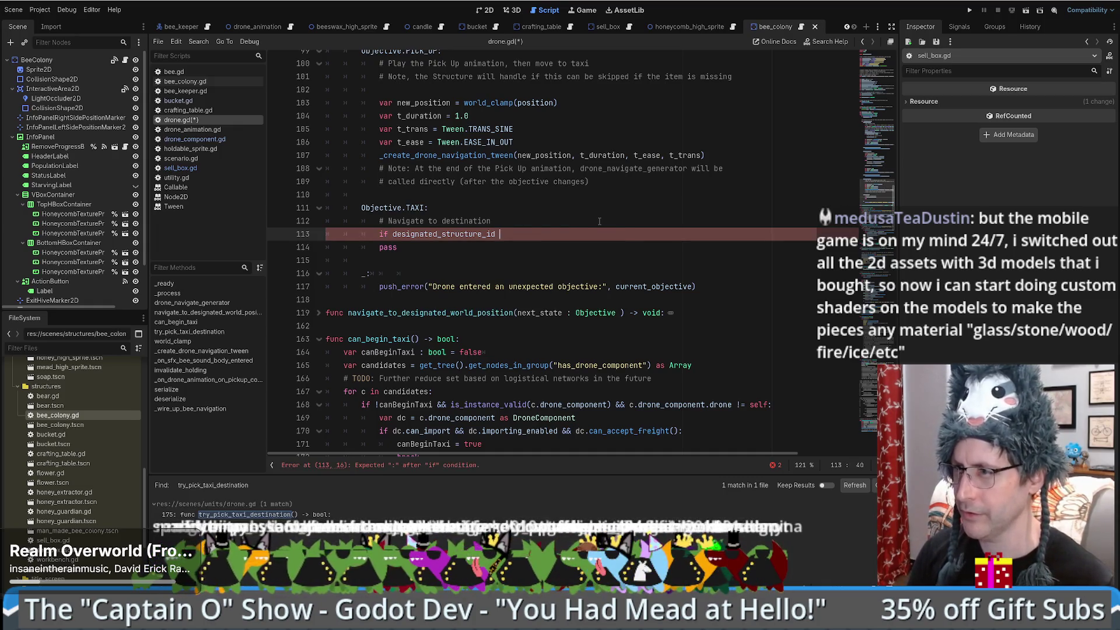
text(0:)
key(Return)
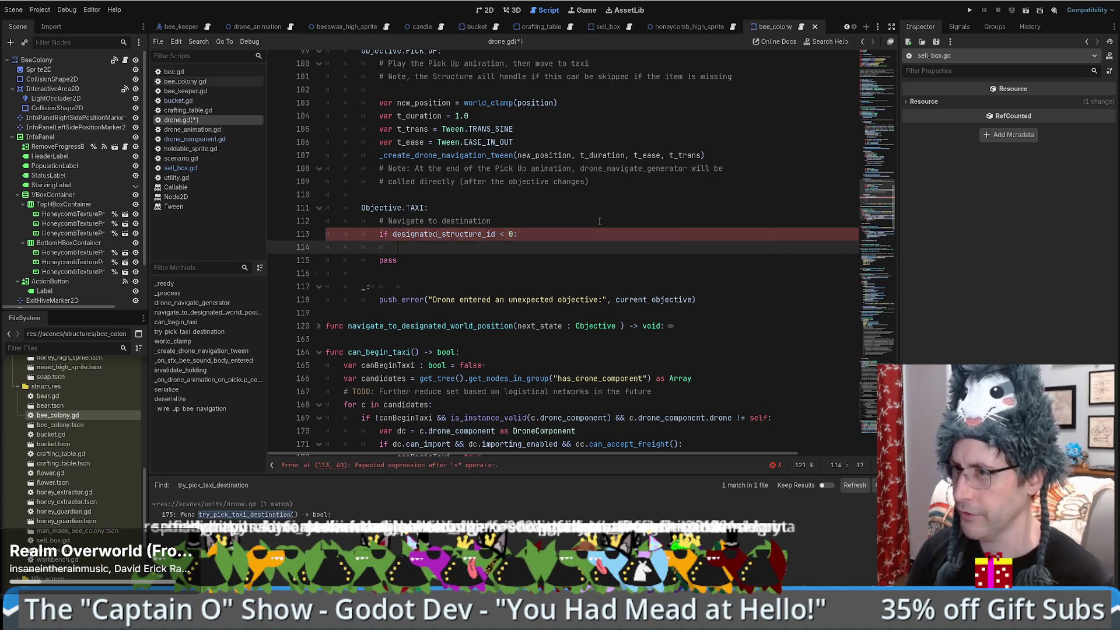
text(try_pick_taxi_destination)
text(())
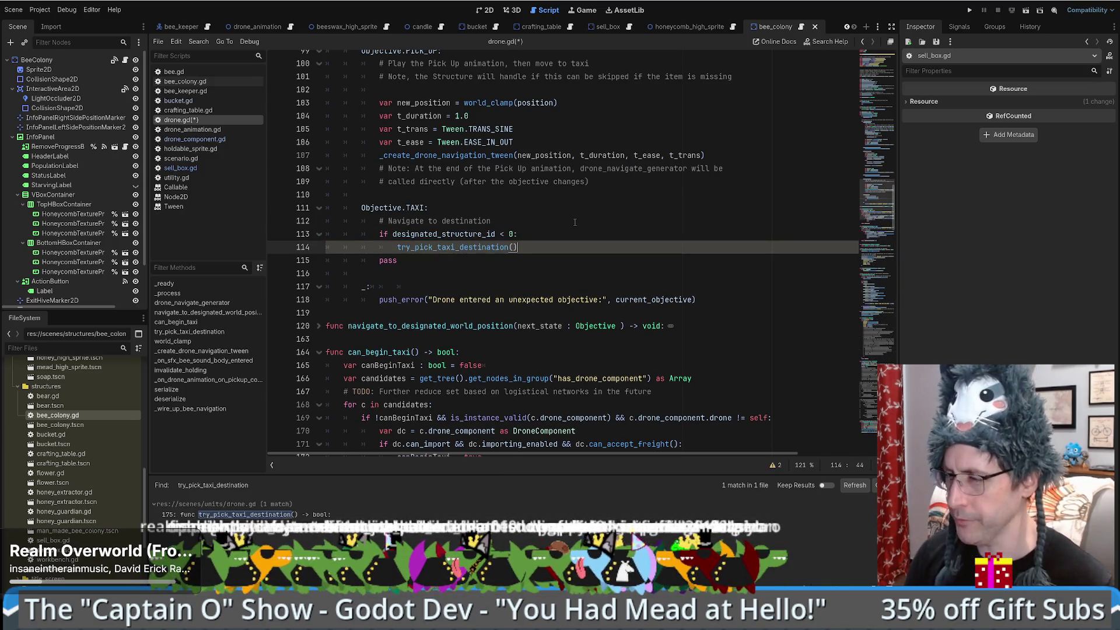
ctrl+click(452, 248)
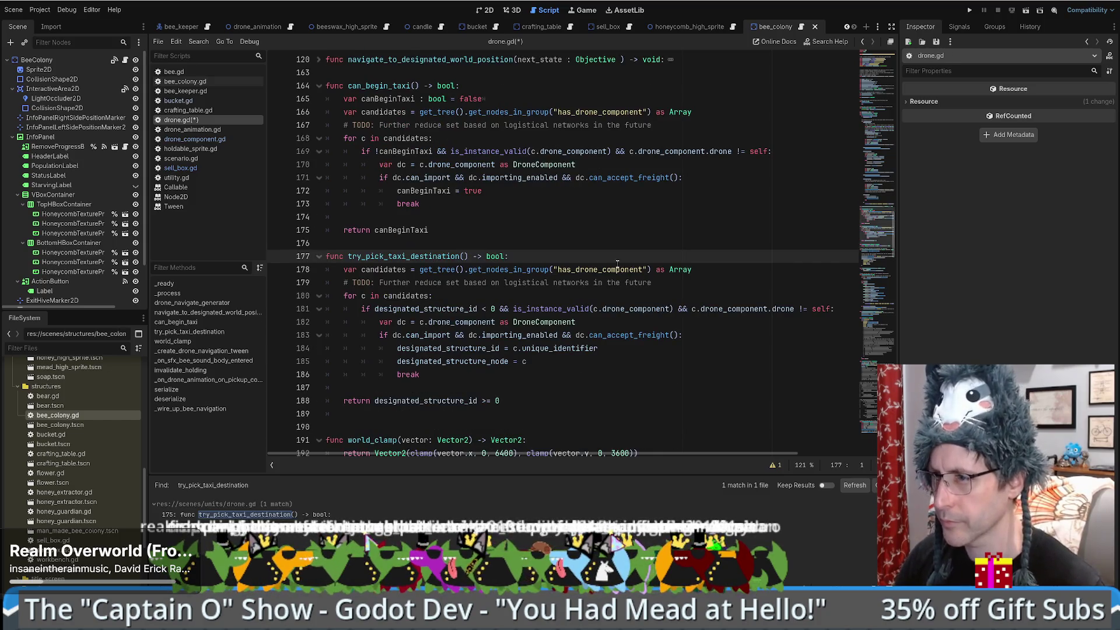
key(alt+Left)
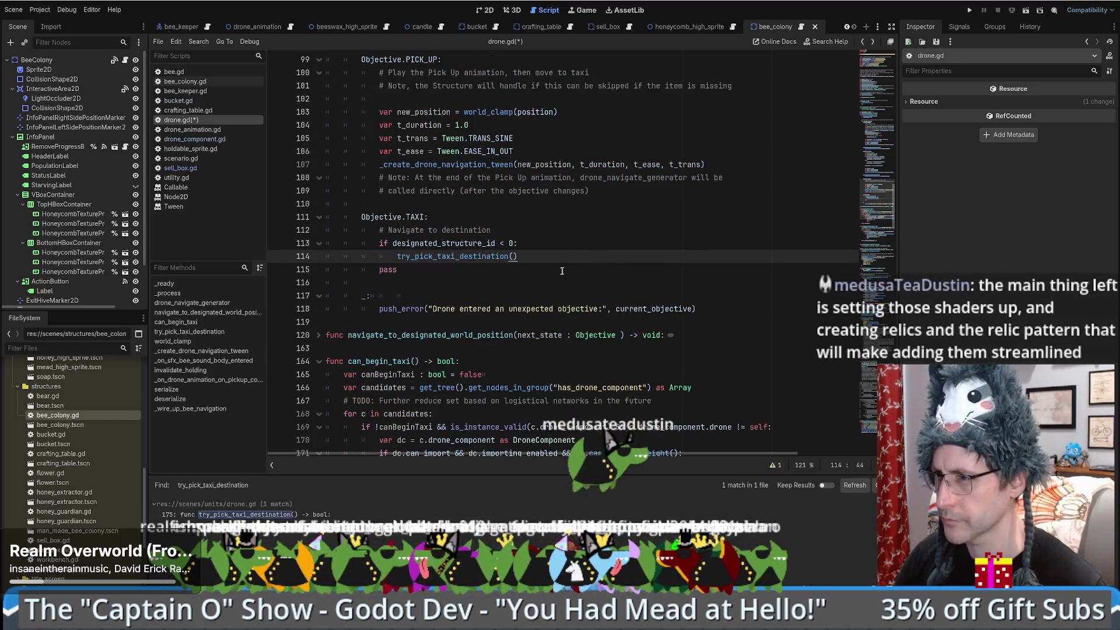
click(571, 283)
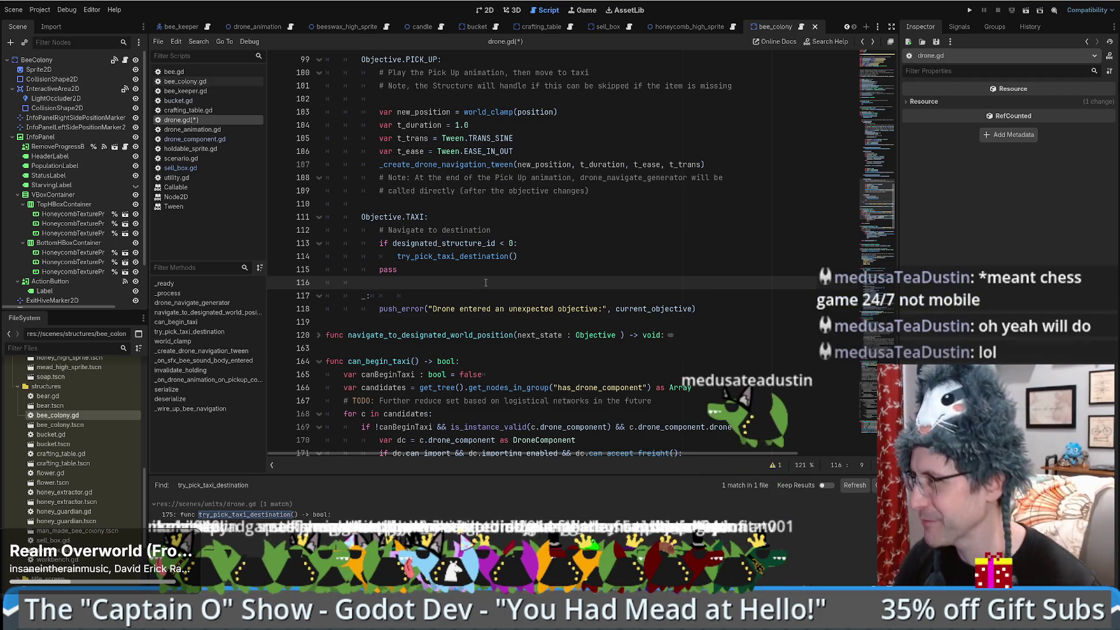
click(553, 252)
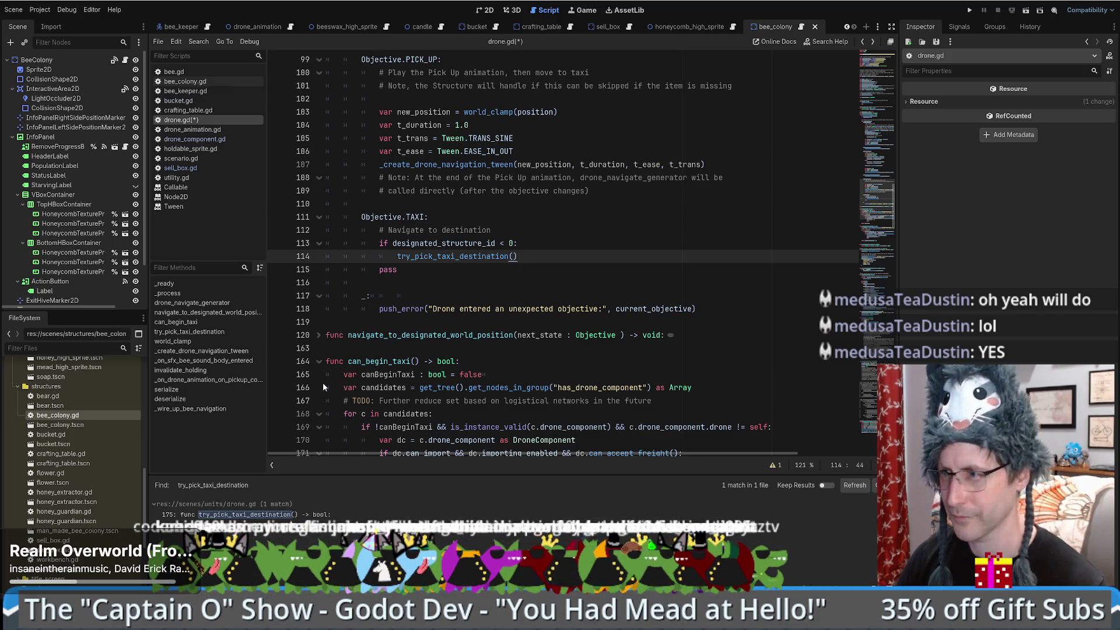
drag(409, 269, 560, 258)
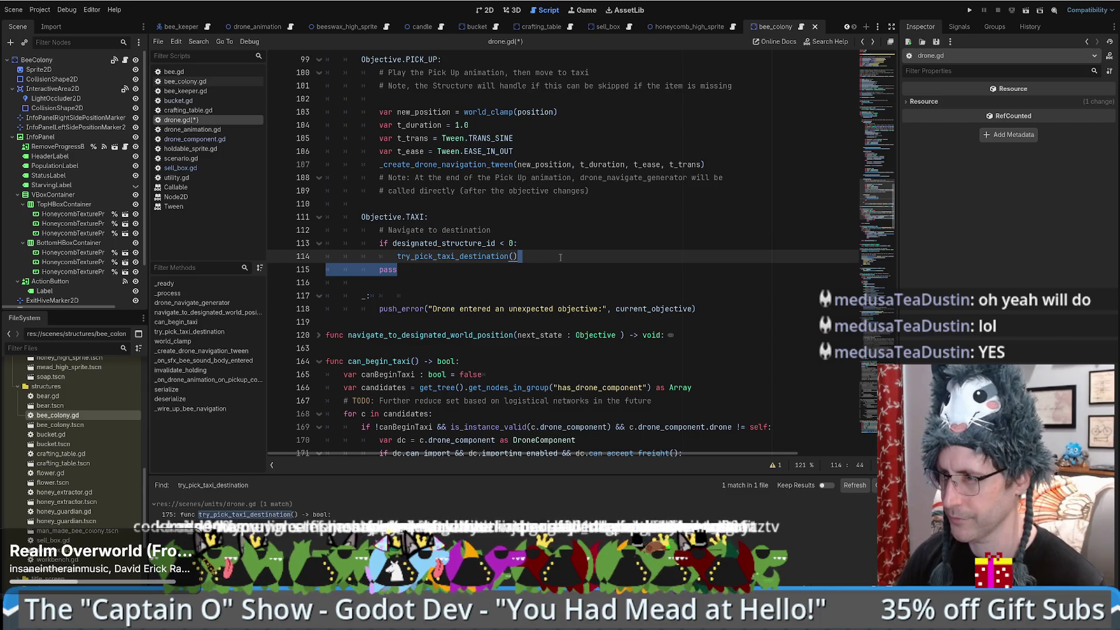
Step: Replace pass with a second 'designated_structure_id < 0:' check and start the '# Still no de' comment
key(BackSpace)
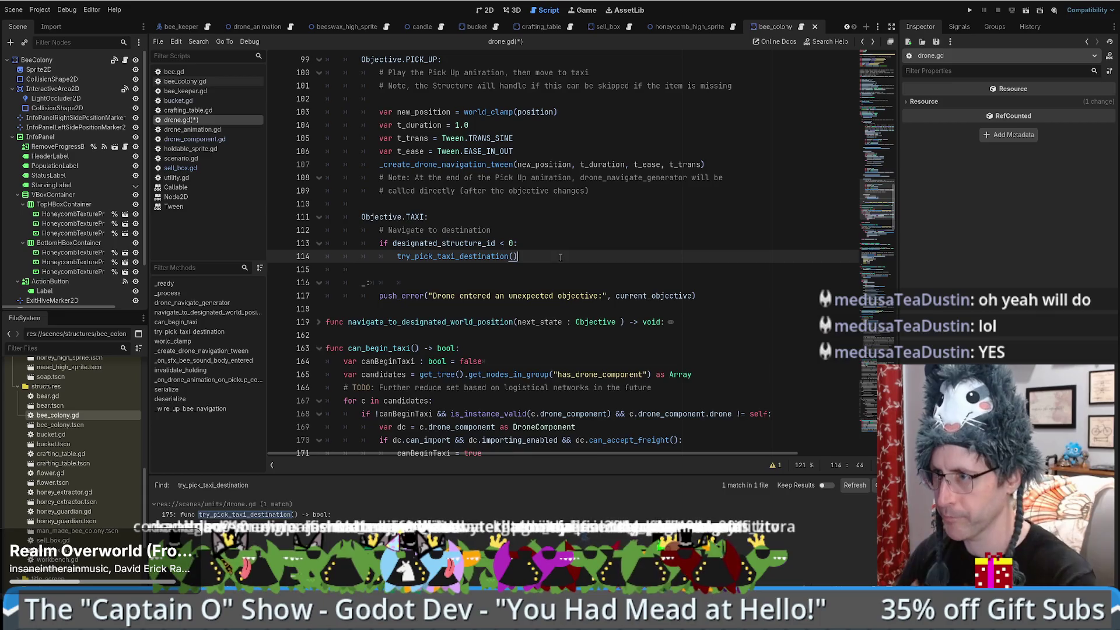
key(Return)
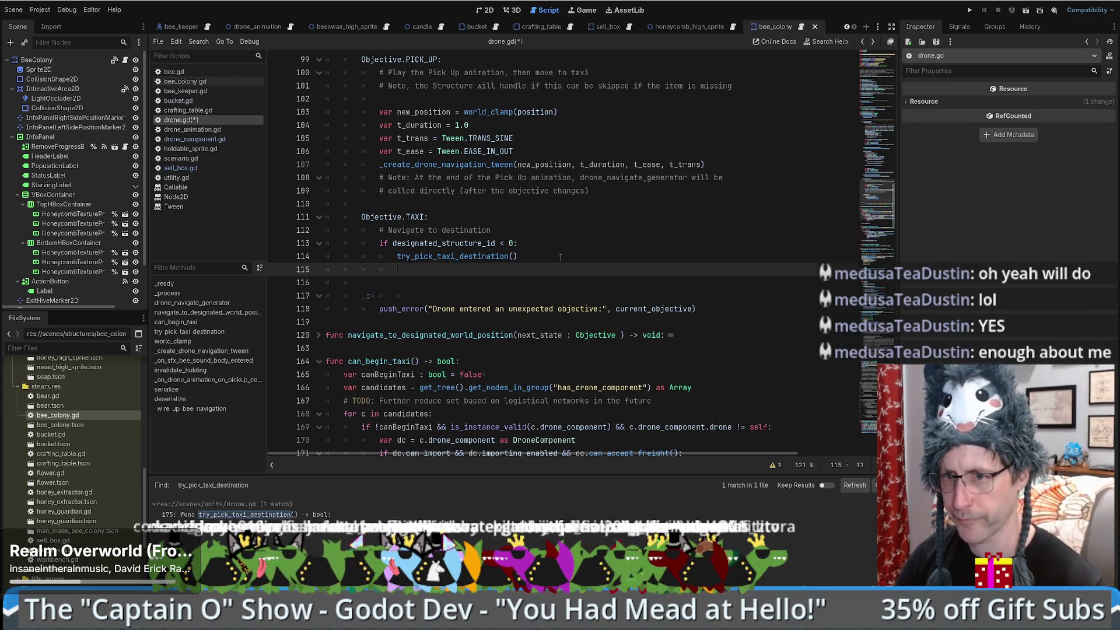
key(Return)
key(BackSpace)
text(if)
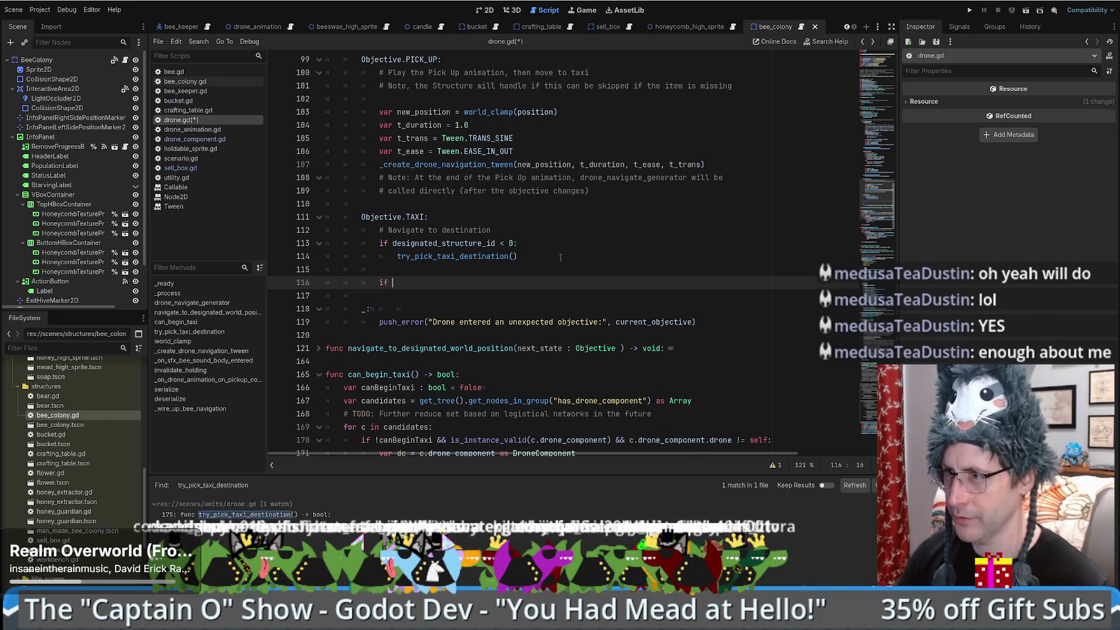
text(designated_structure_id )
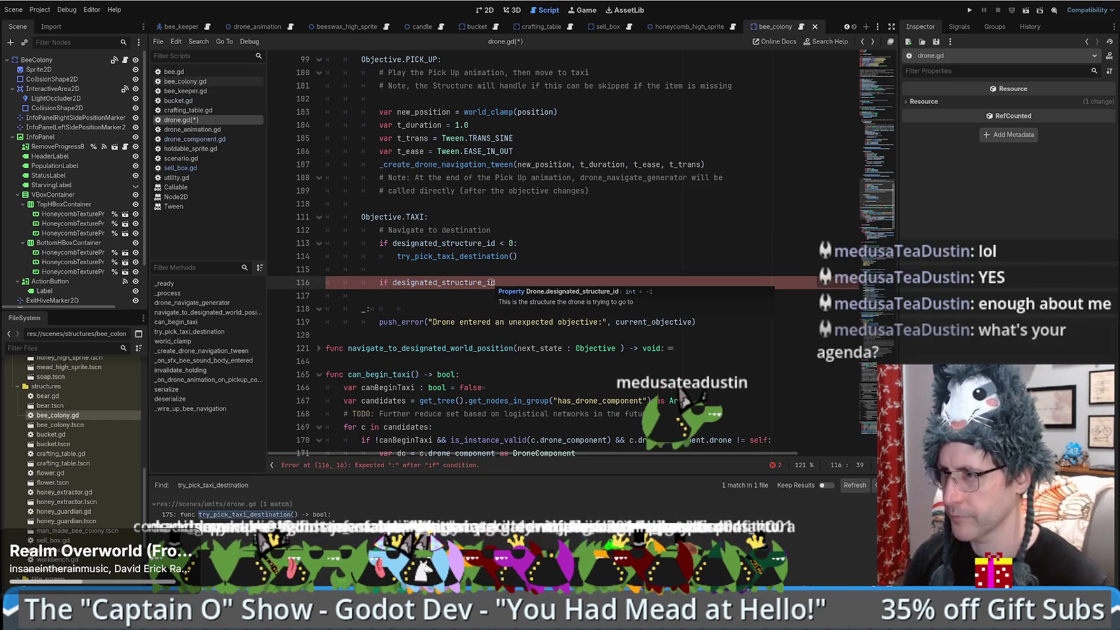
text(< 0)
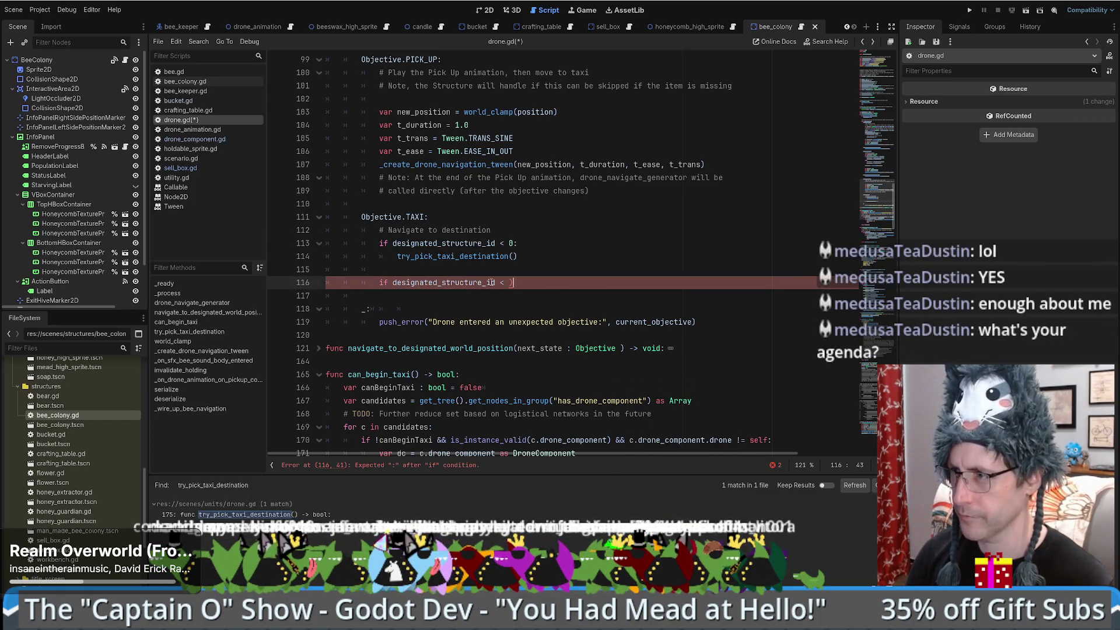
text(:)
key(Return)
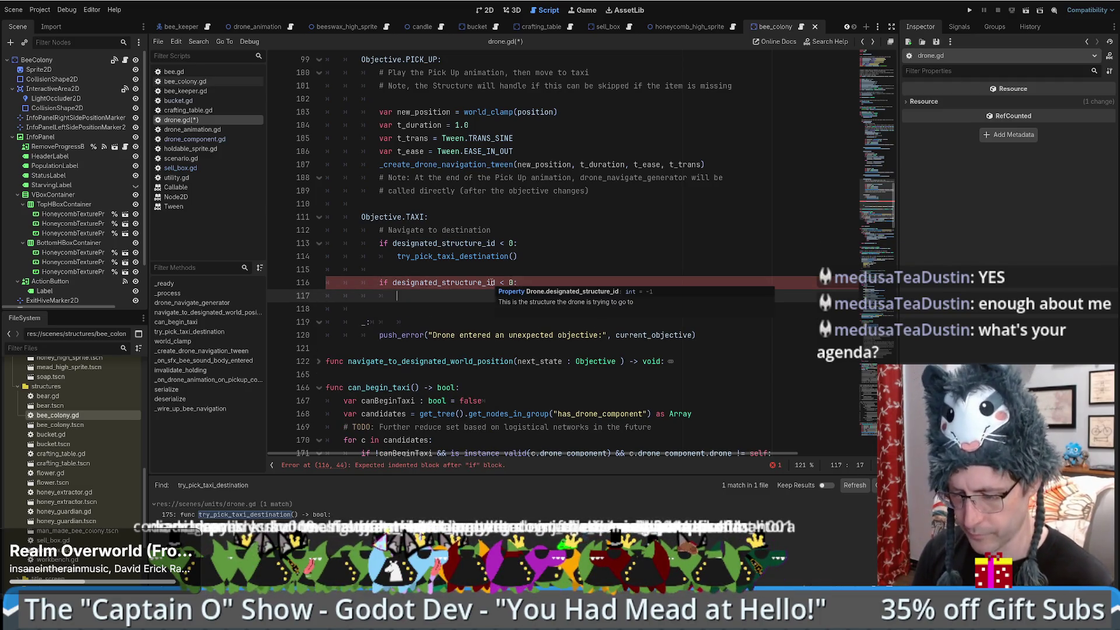
text(# Still )
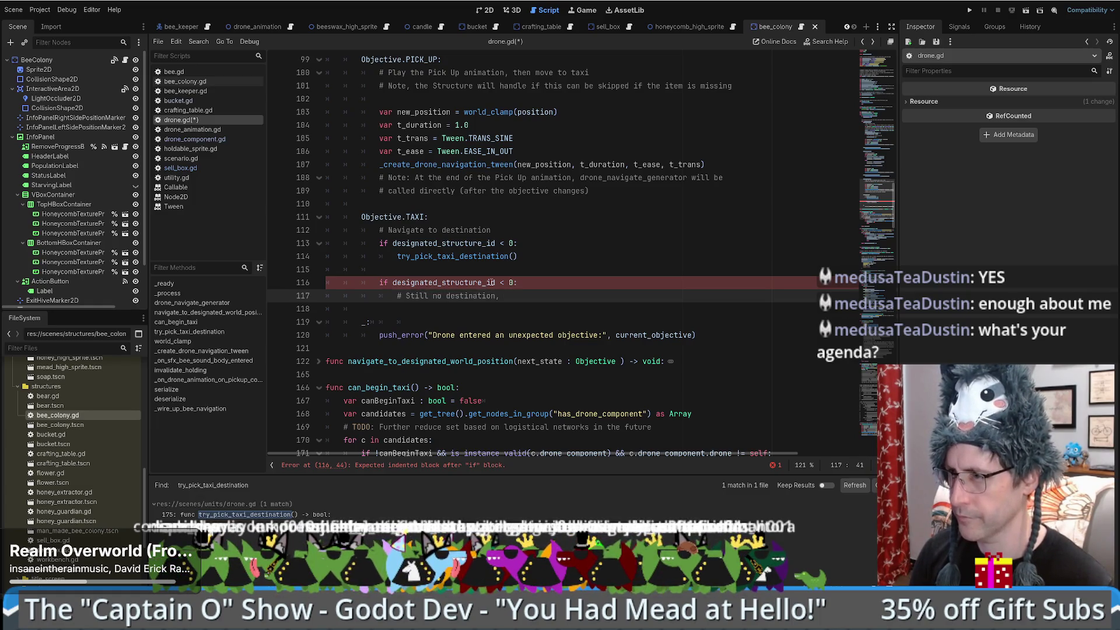
text(no de)
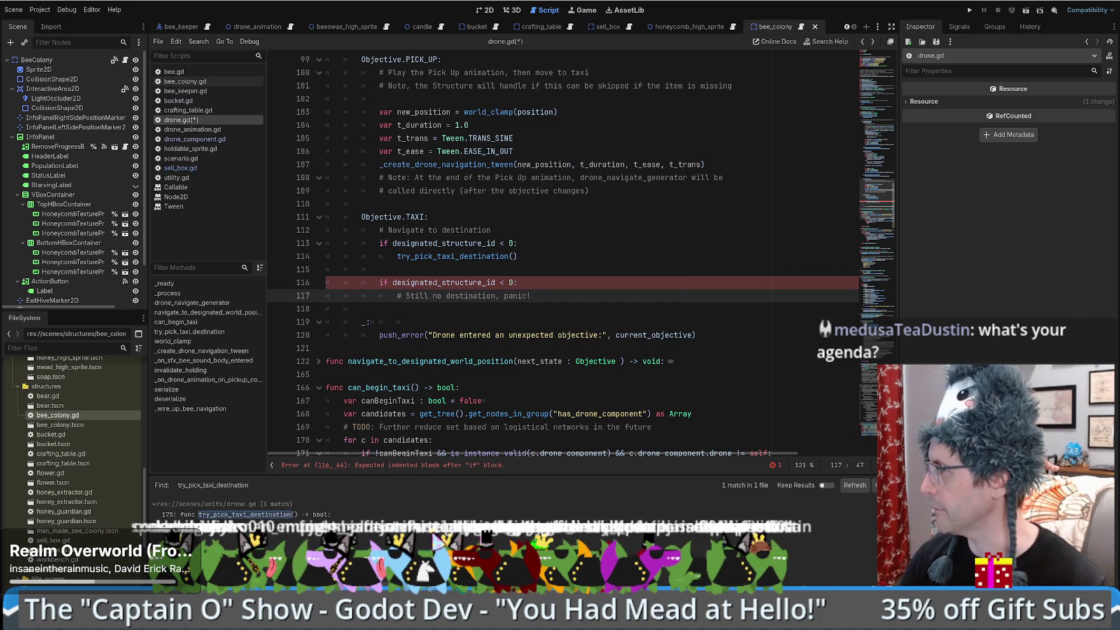
key(alt+Tab)
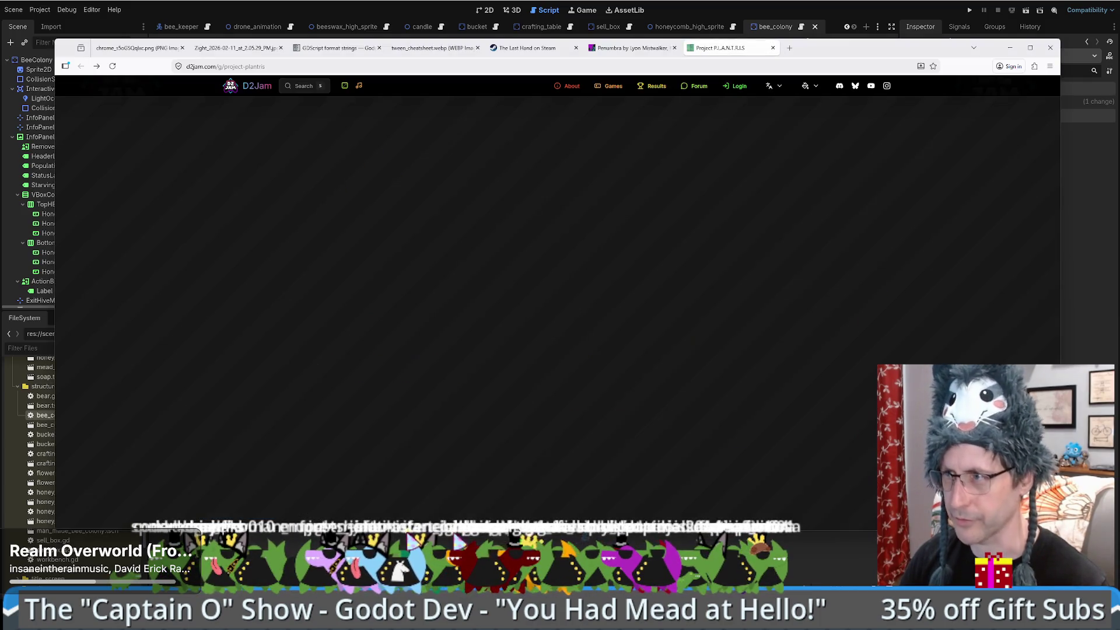
Step: Read the drone rules sketch listing fallback destination candidates 1–5, then return to Godot
click(126, 50)
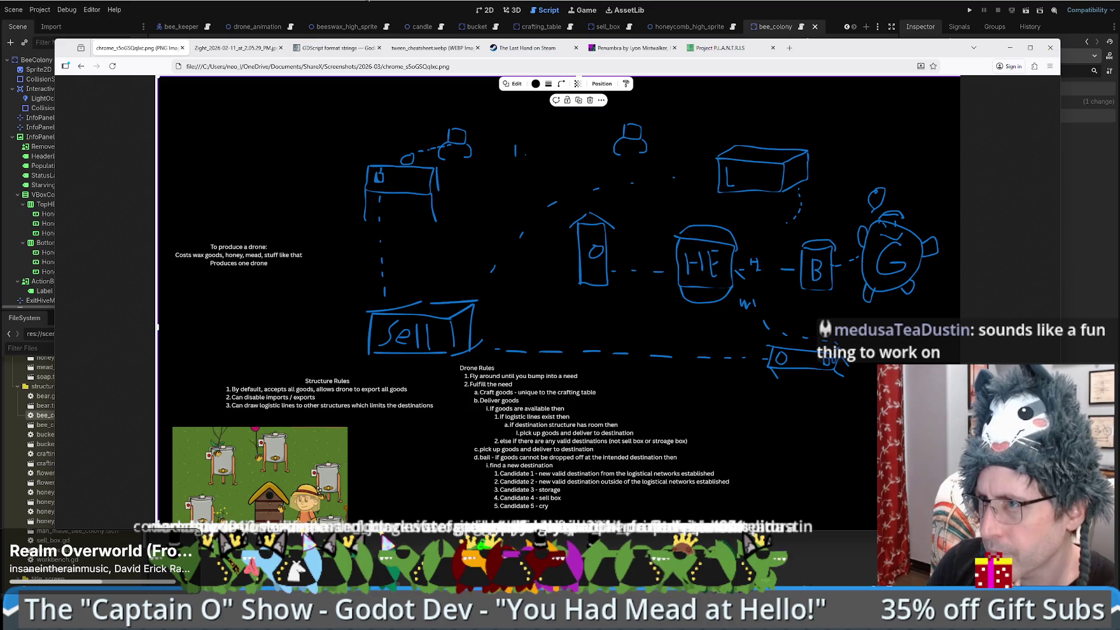
key(alt+Tab)
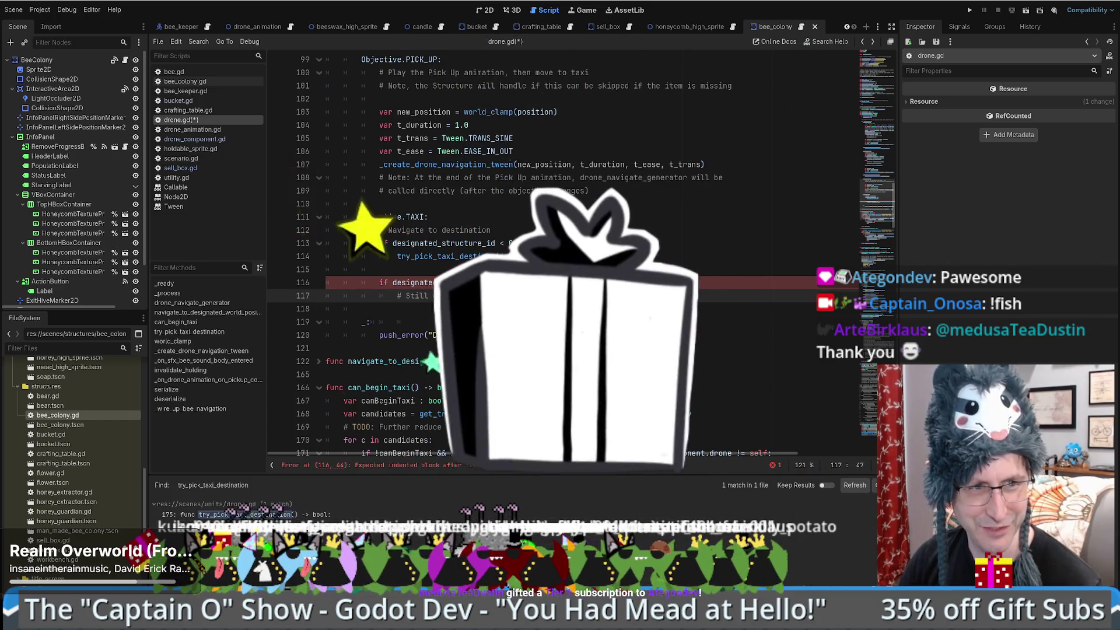
Step: Inspect the TAXI branch's comment-only panic check and its expected-indented-block error at line 116
scroll(560, 257, down, 3)
scroll(559, 256, up, 4)
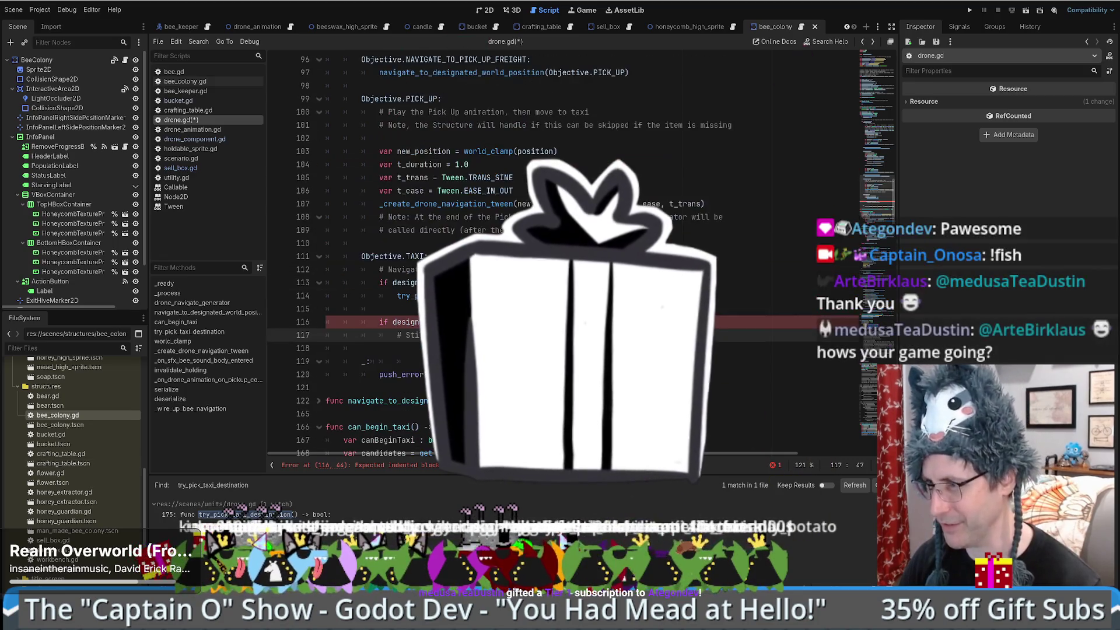
key(Up)
scroll(599, 263, down, 2)
click(599, 264)
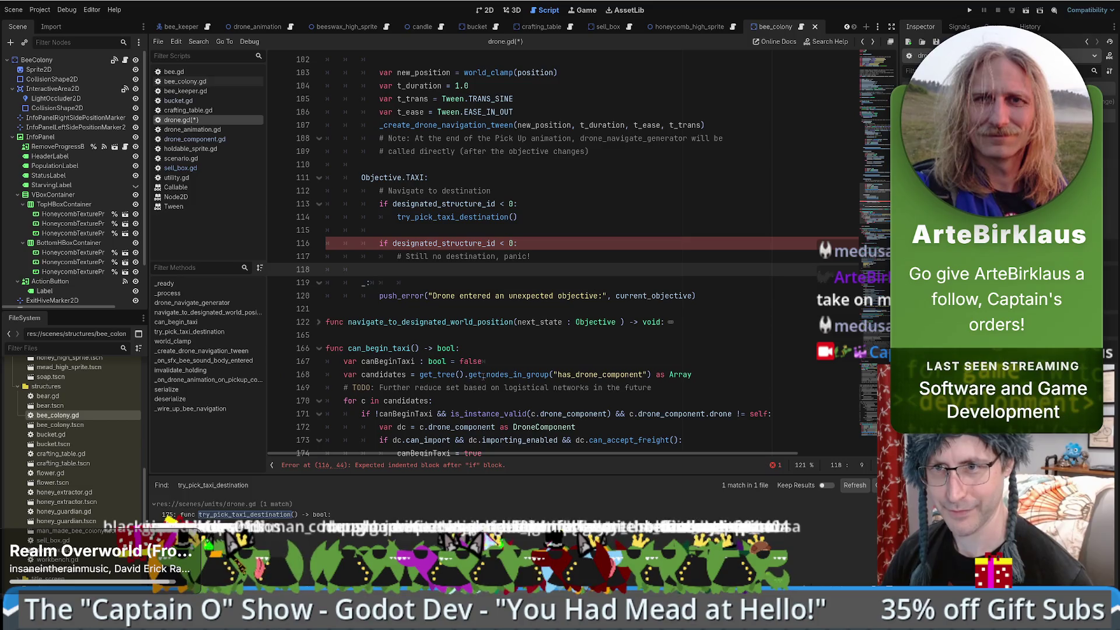
mouse_move(483, 376)
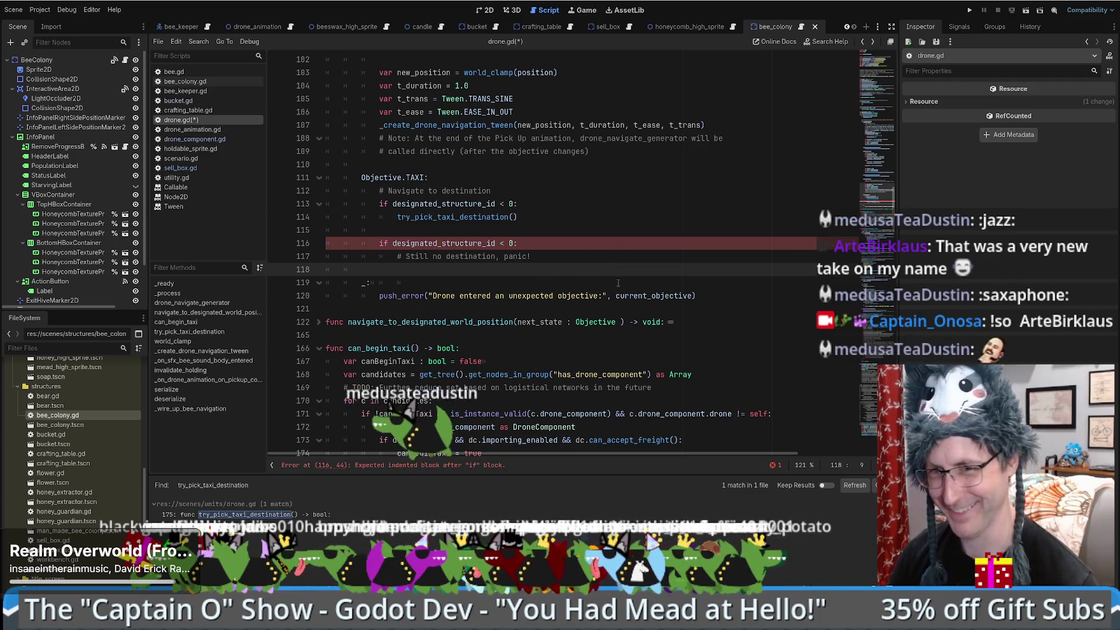
scroll(623, 280, down, 1)
scroll(624, 280, up, 5)
scroll(623, 286, down, 6)
scroll(610, 237, up, 3)
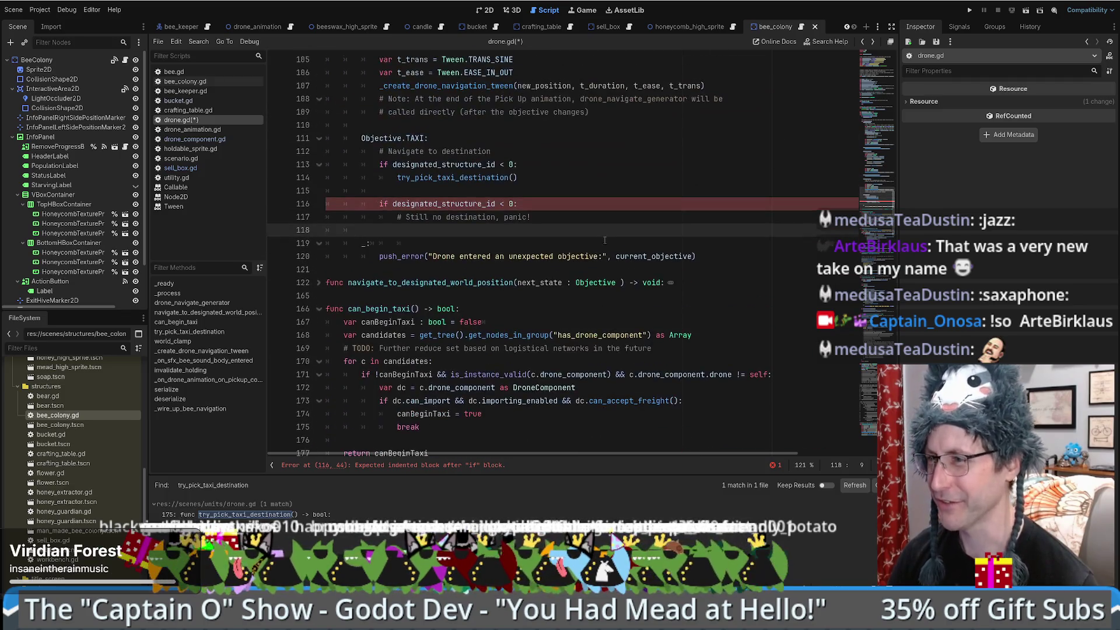
click(614, 229)
scroll(615, 225, up, 2)
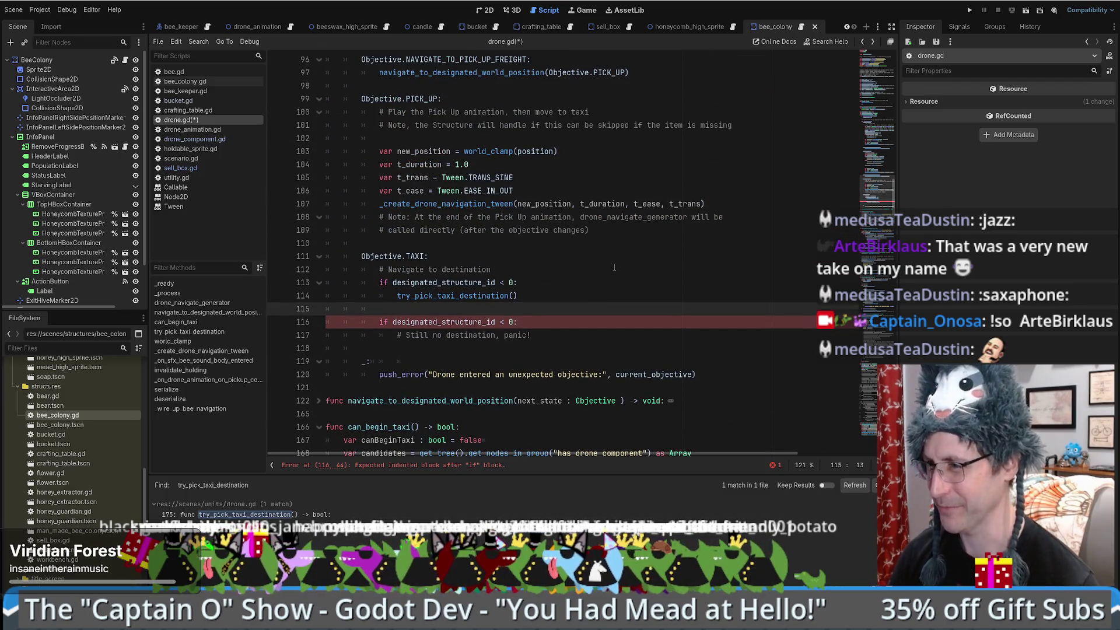
scroll(612, 267, down, 3)
click(586, 220)
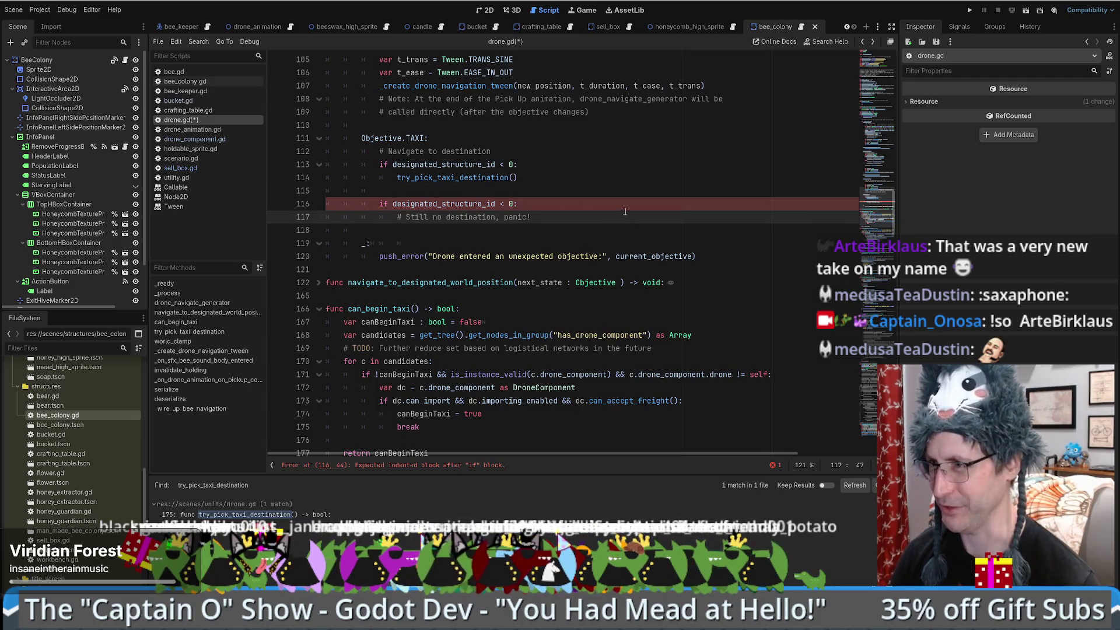
scroll(618, 207, up, 5)
scroll(623, 191, up, 4)
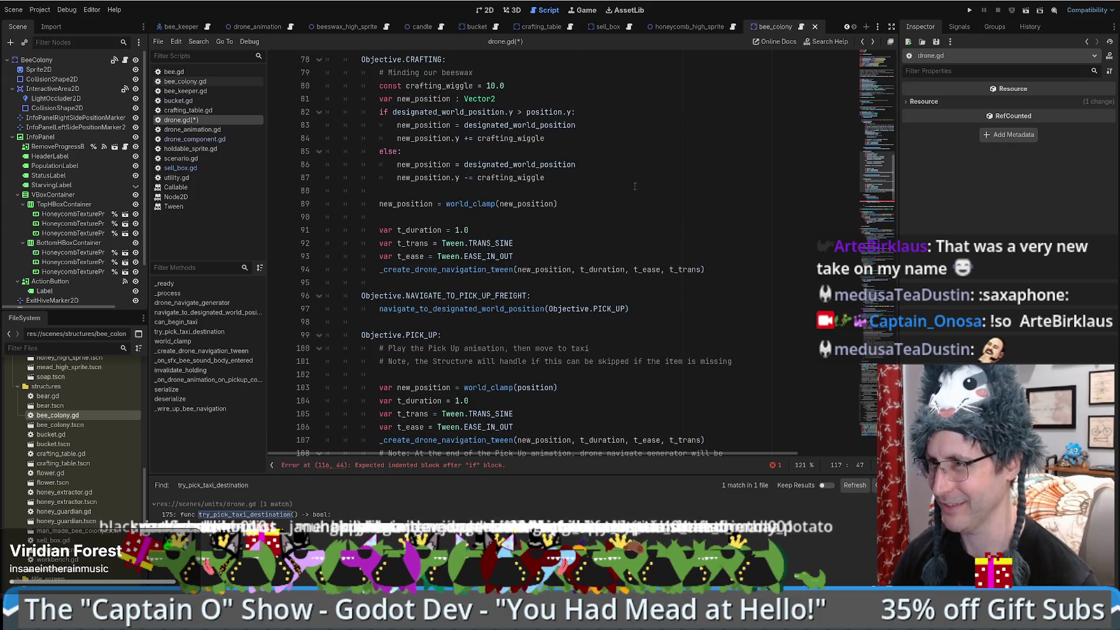
scroll(576, 198, down, 8)
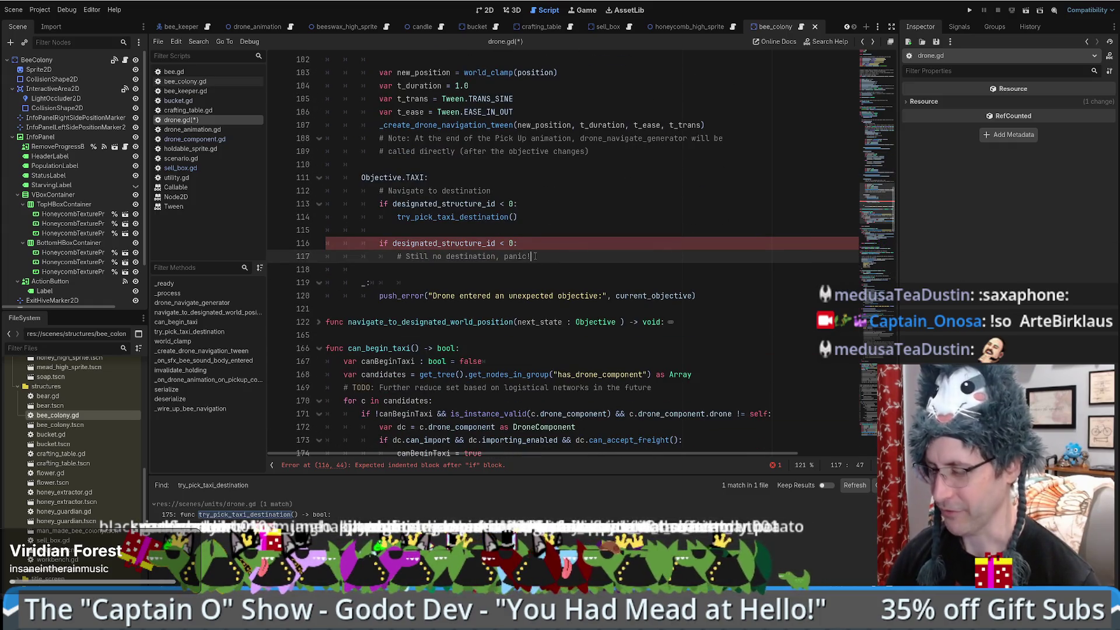
Step: Add an empty indented line under the panic comment, dismissing the clipboard history popup
key(Return)
key(ctrl+grave)
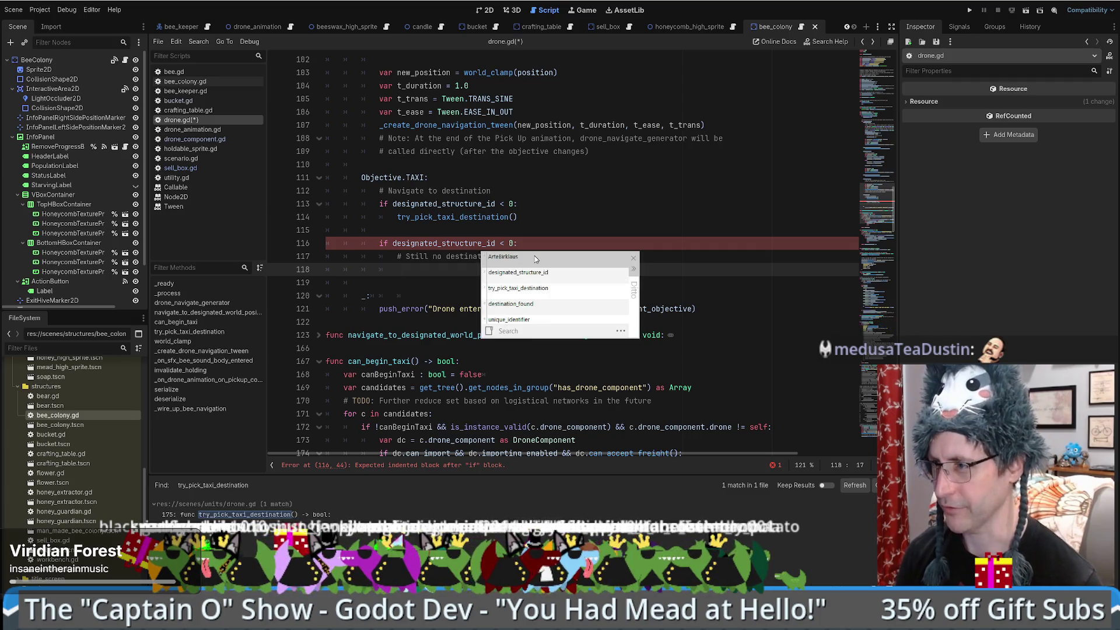
key(Escape)
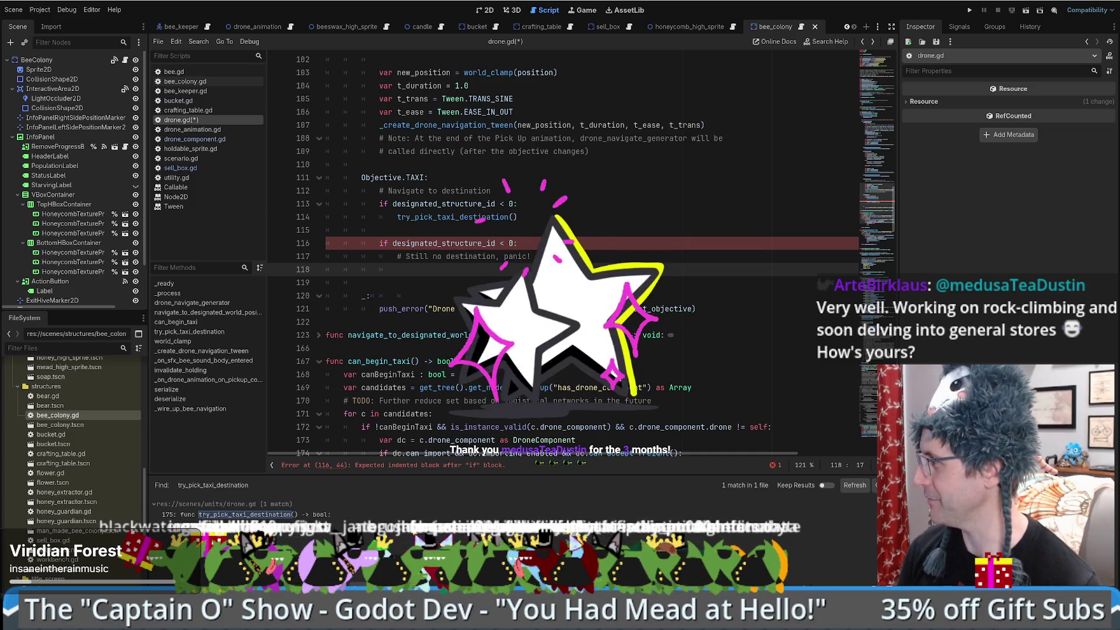
Step: Check the TAXI destination-check lines, then scroll down toward the print_debug placeholder near line 239
click(644, 258)
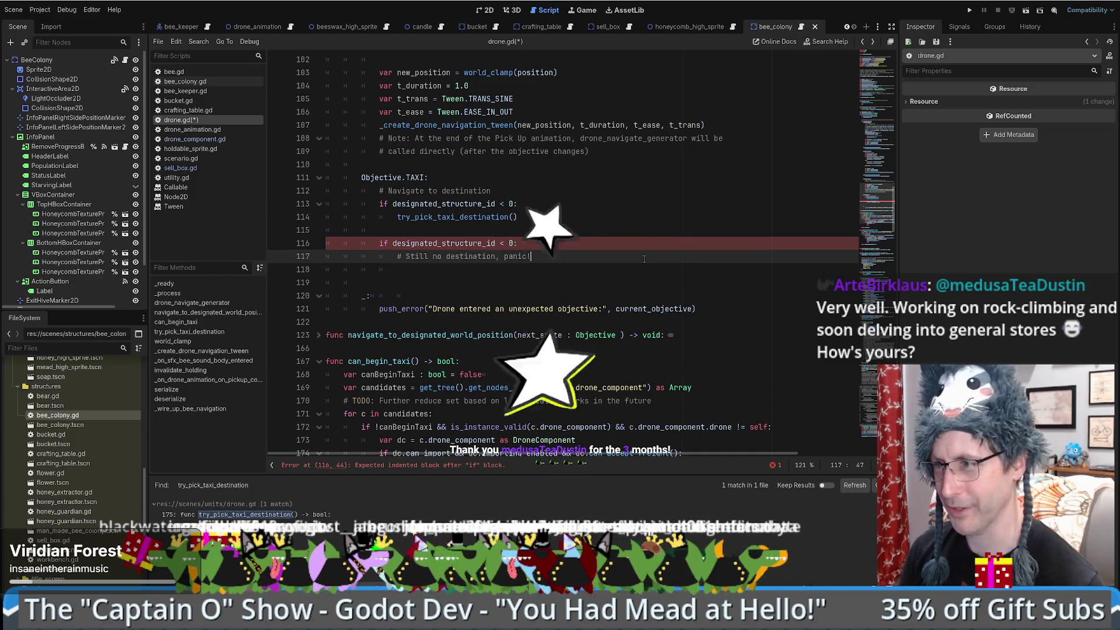
key(Down)
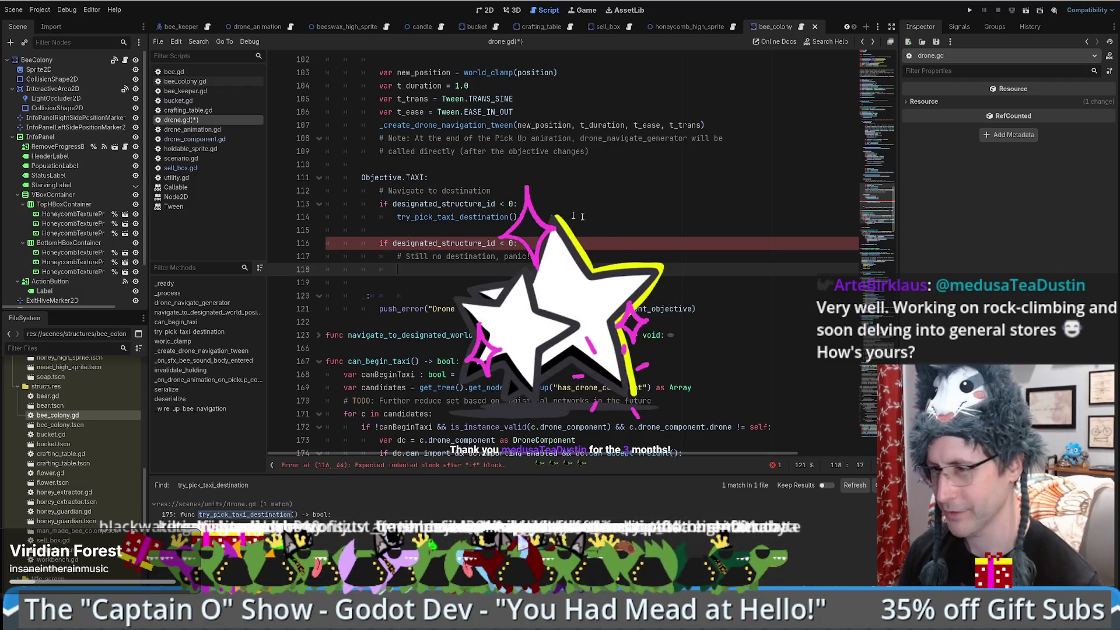
click(589, 204)
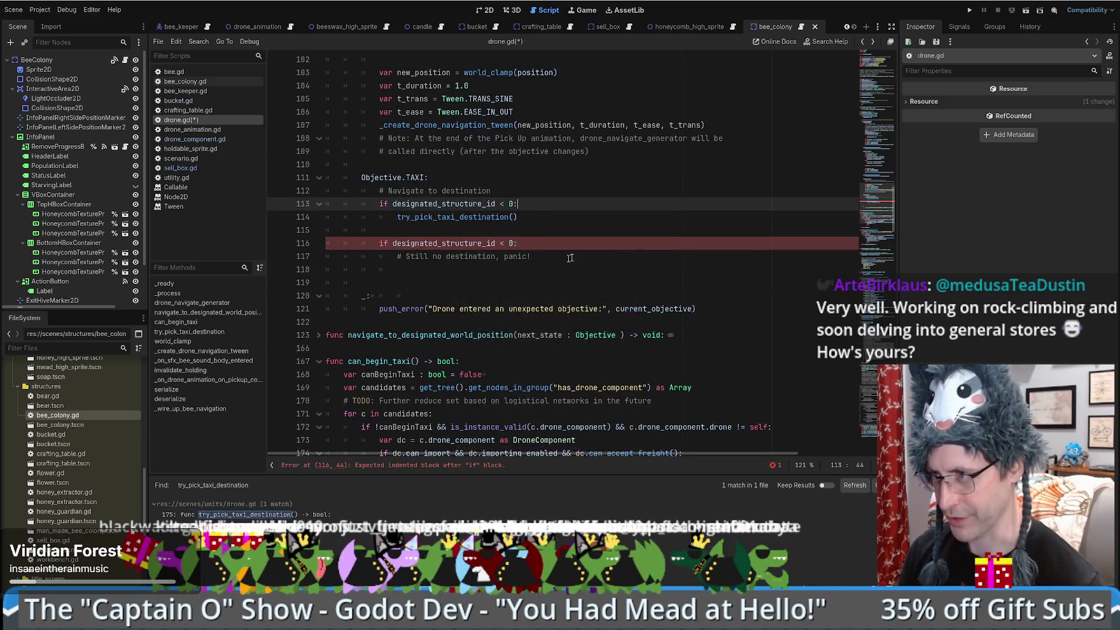
click(569, 187)
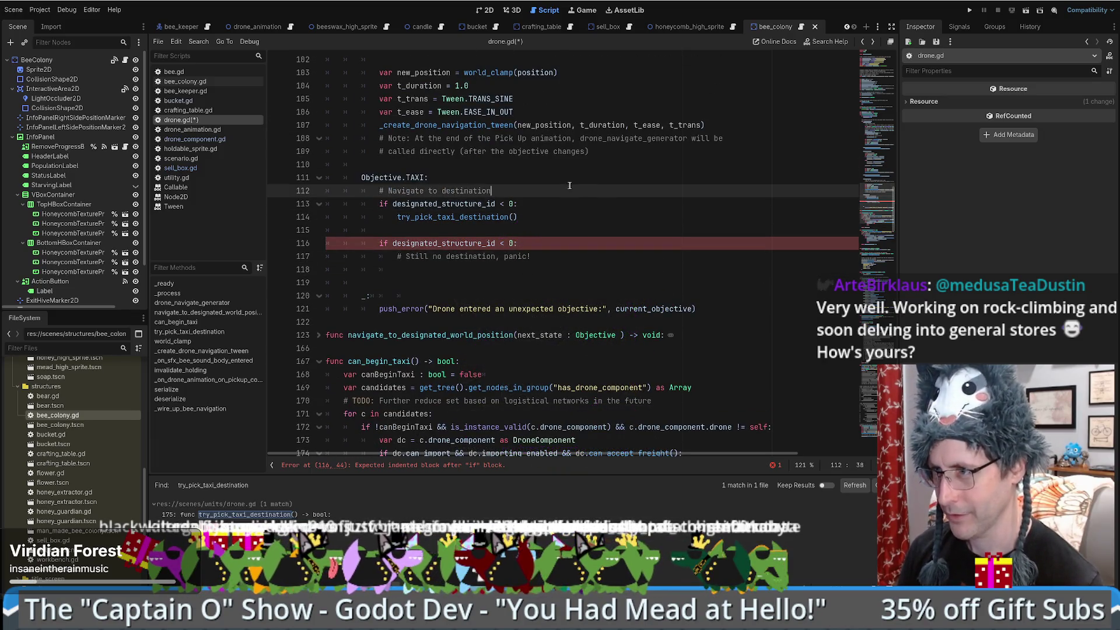
click(548, 218)
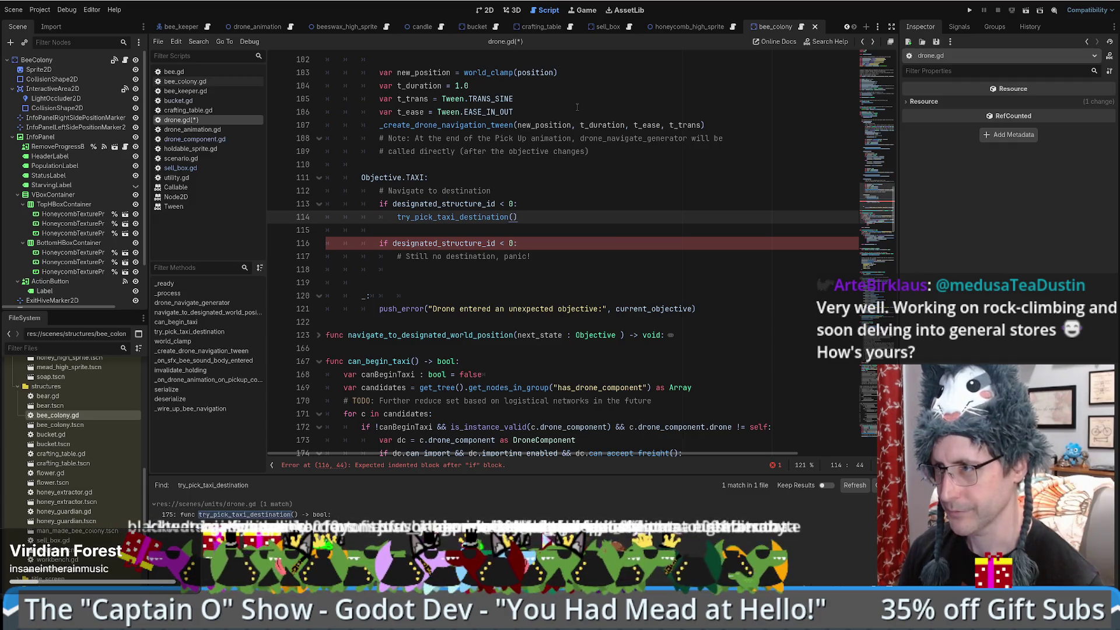
scroll(576, 106, down, 20)
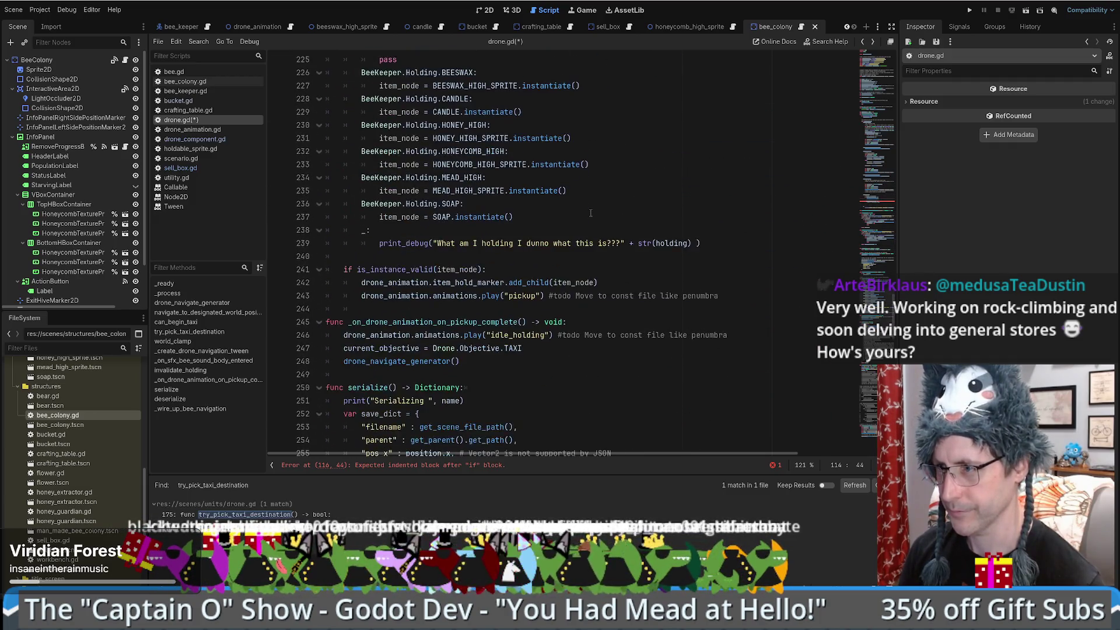
Step: Copy the existing print_debug placeholder statement onto empty line 118 under the panic comment
drag(381, 243, 708, 238)
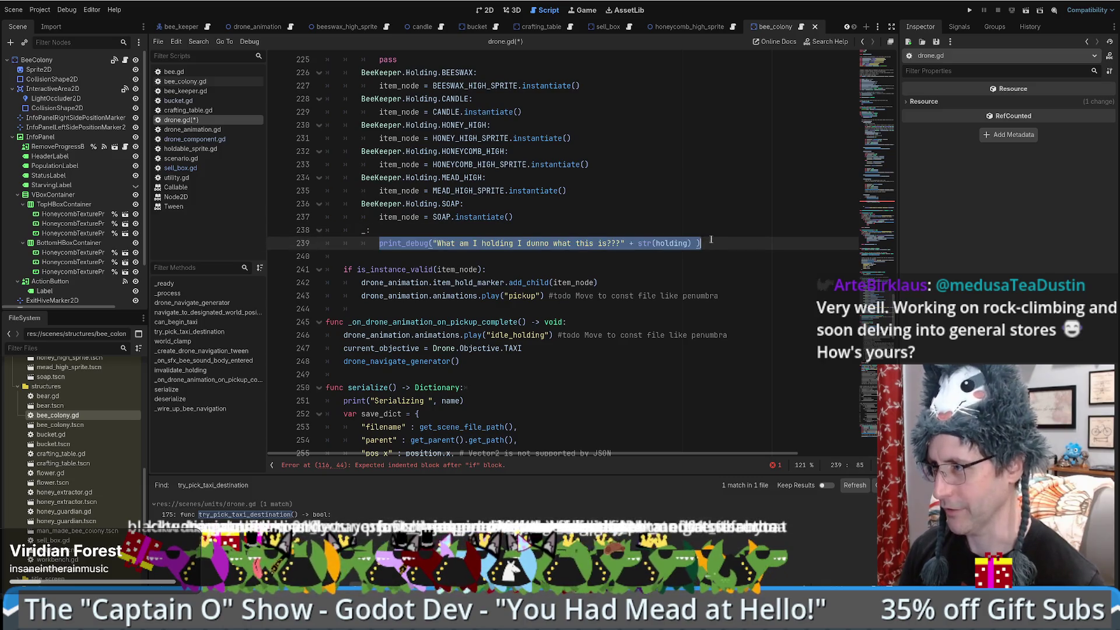
key(ctrl+z)
click(571, 295)
key(Return)
key(ctrl+v)
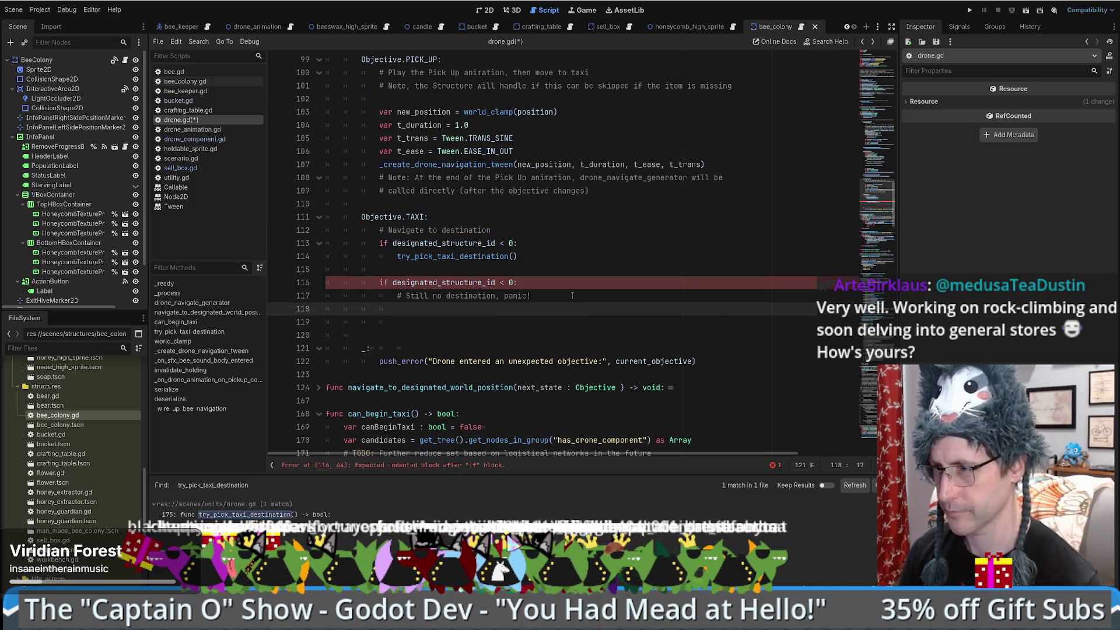
Step: Change the pasted message to "Gotta program this still" and add blank lines after it
drag(455, 309, 709, 308)
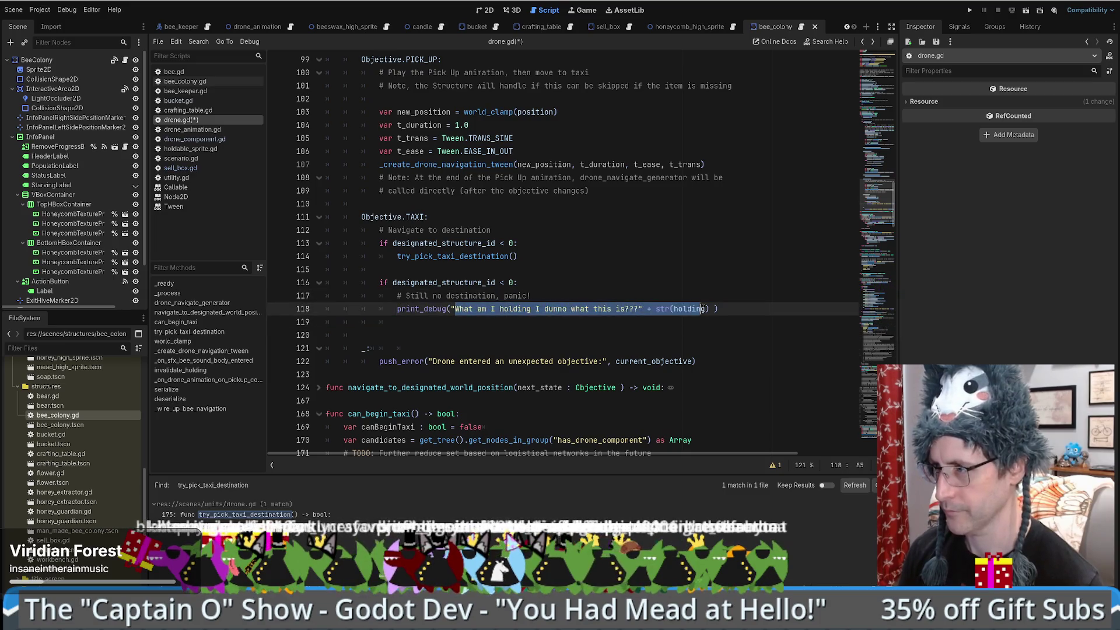
key(BackSpace)
text(Gotta p)
text(rogram this )
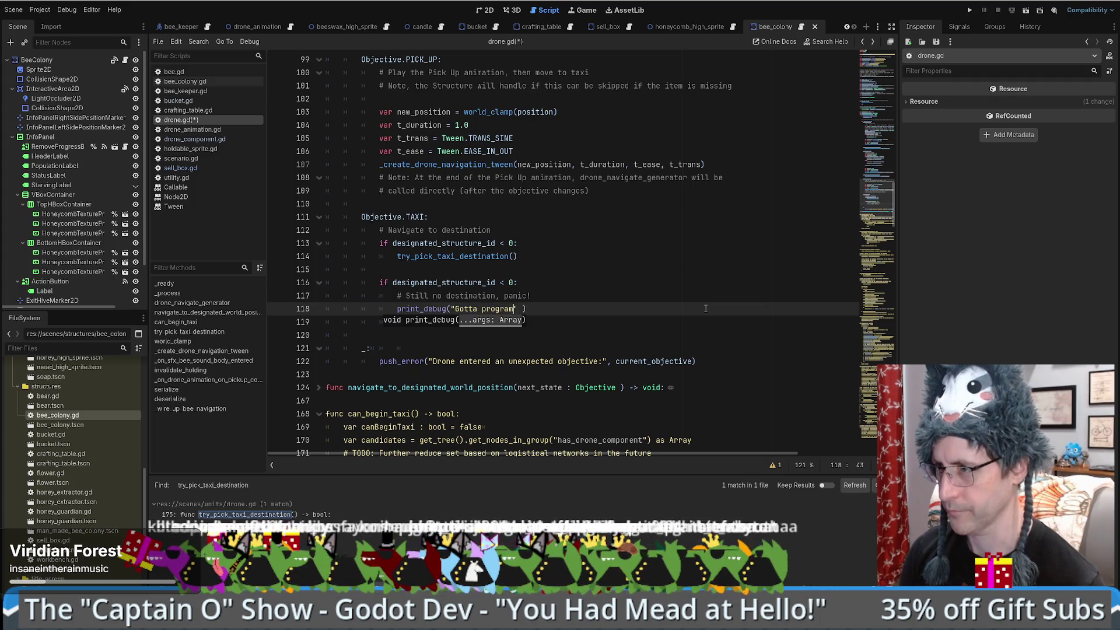
text(man)
key(BackSpace)
key(BackSpace)
key(BackSpace)
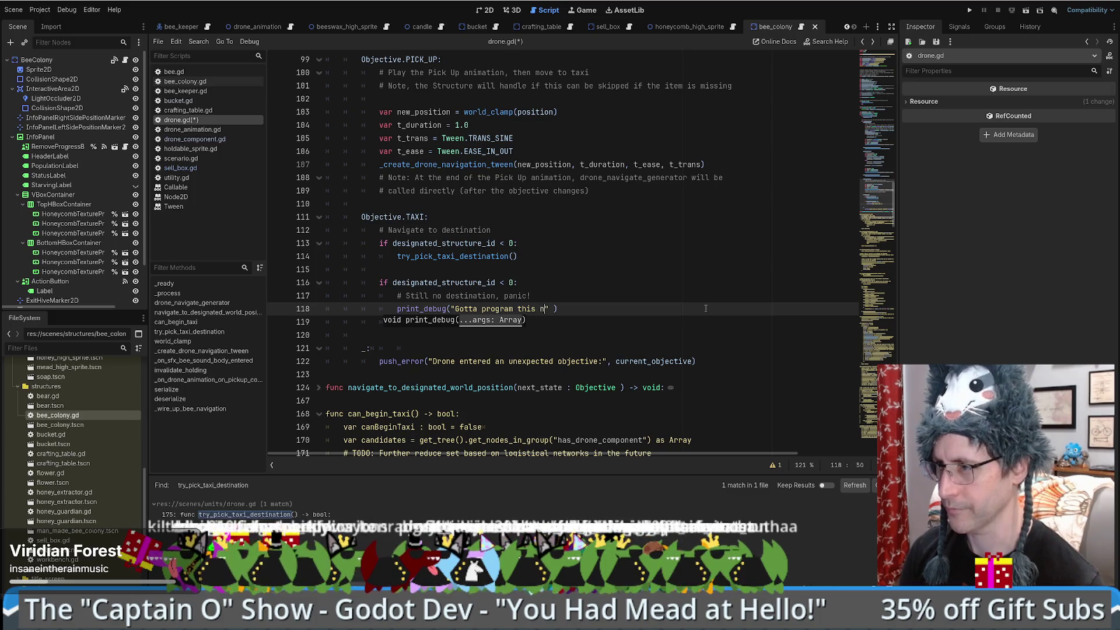
key(BackSpace)
text(still)
key(End)
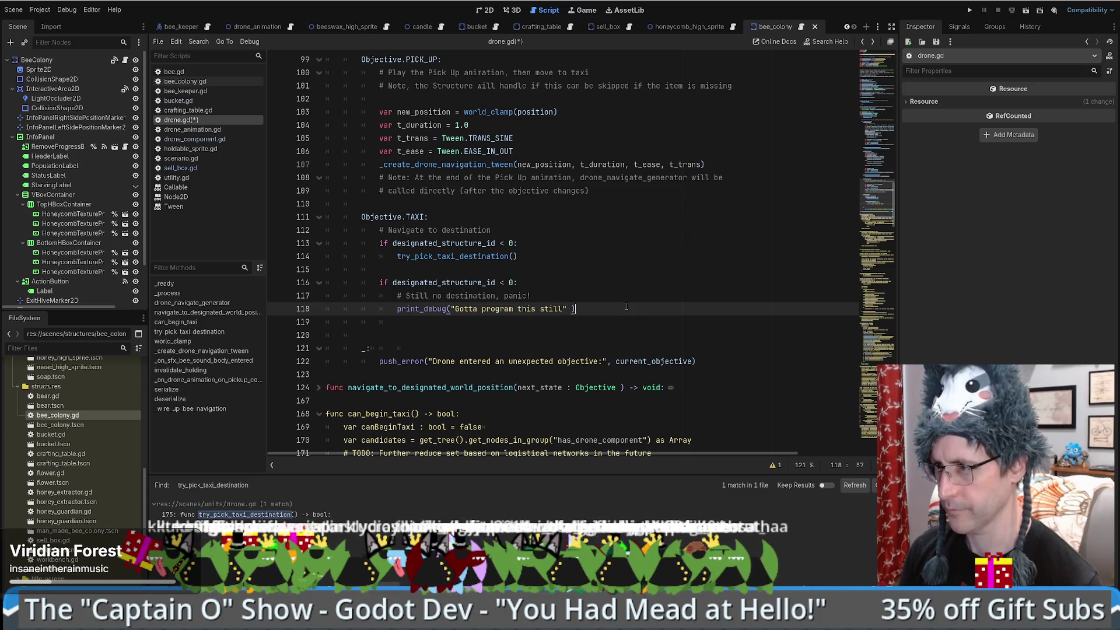
key(Return)
key(Return)
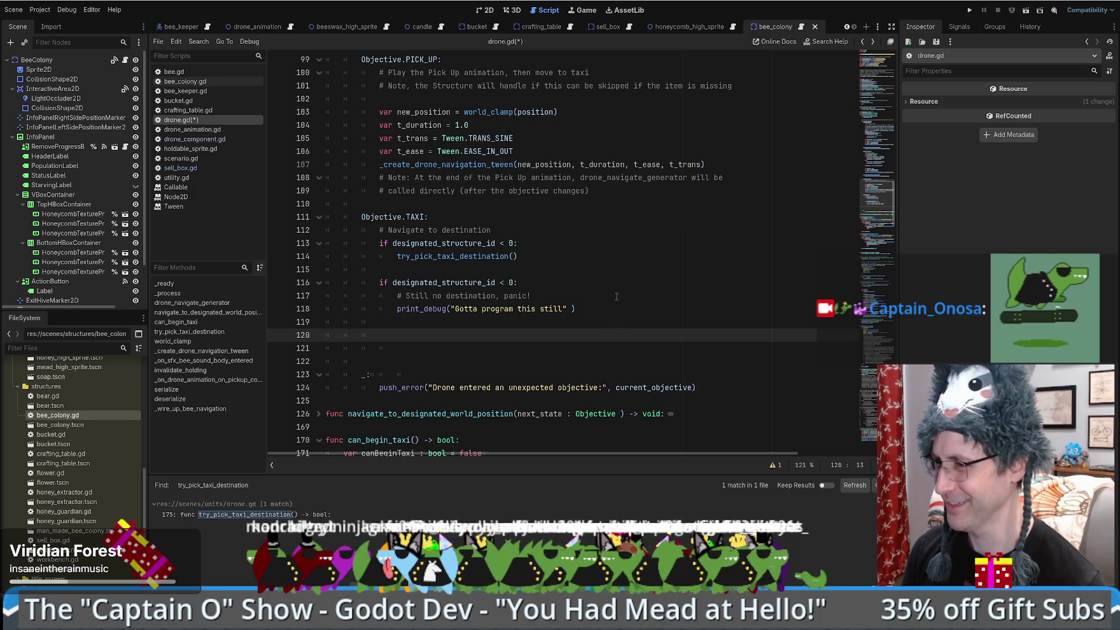
click(604, 273)
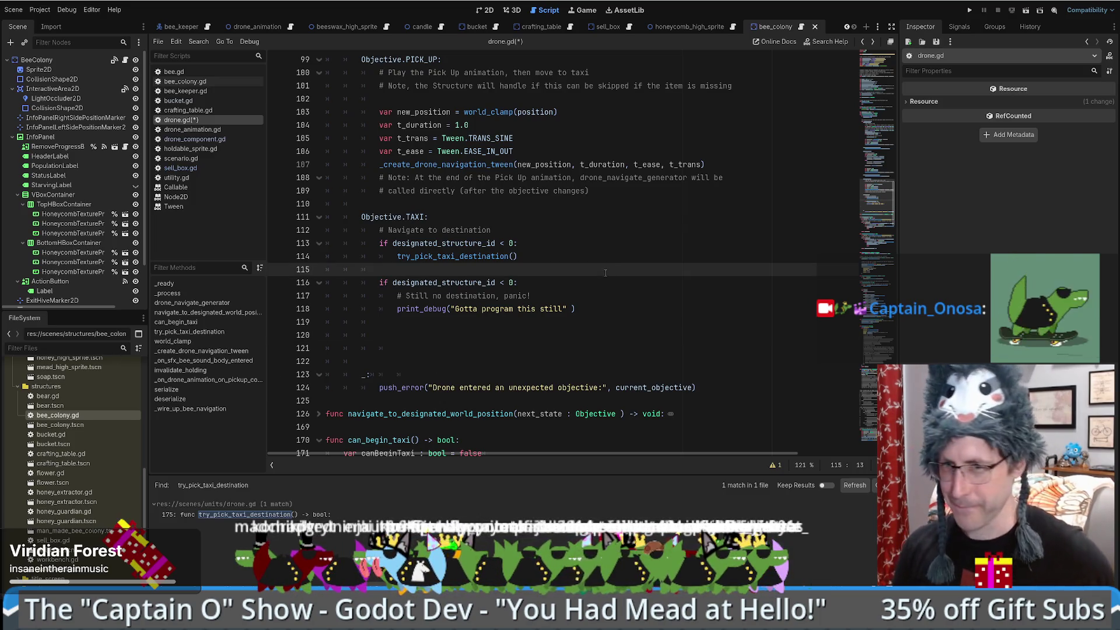
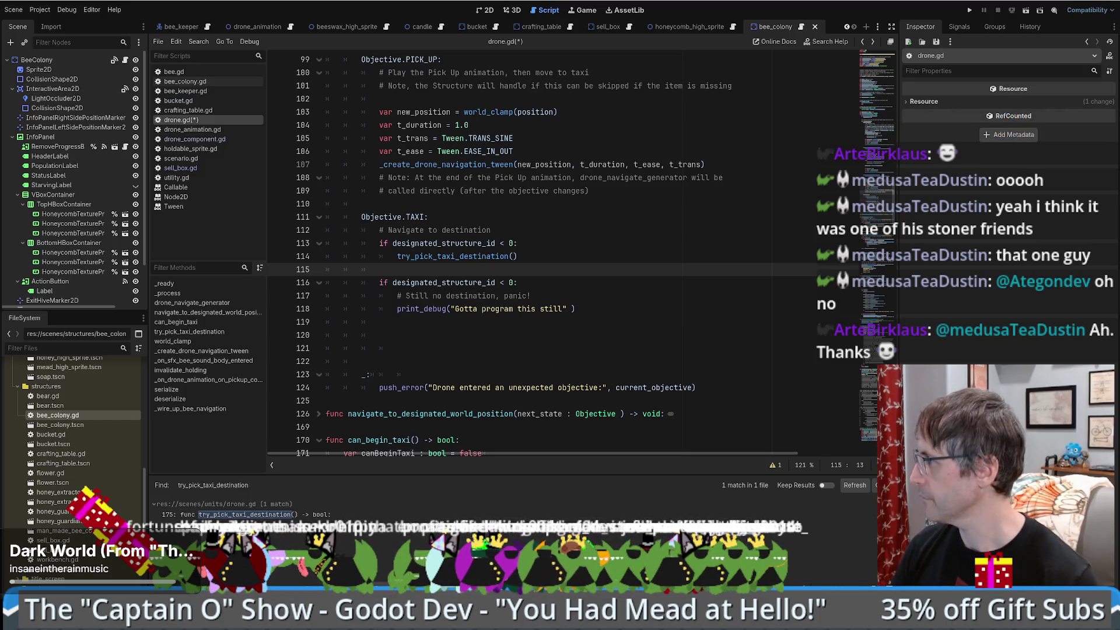
Step: Switch from Godot to the browser showing the 'You had mead at hello!' Trello board
key(alt+Tab)
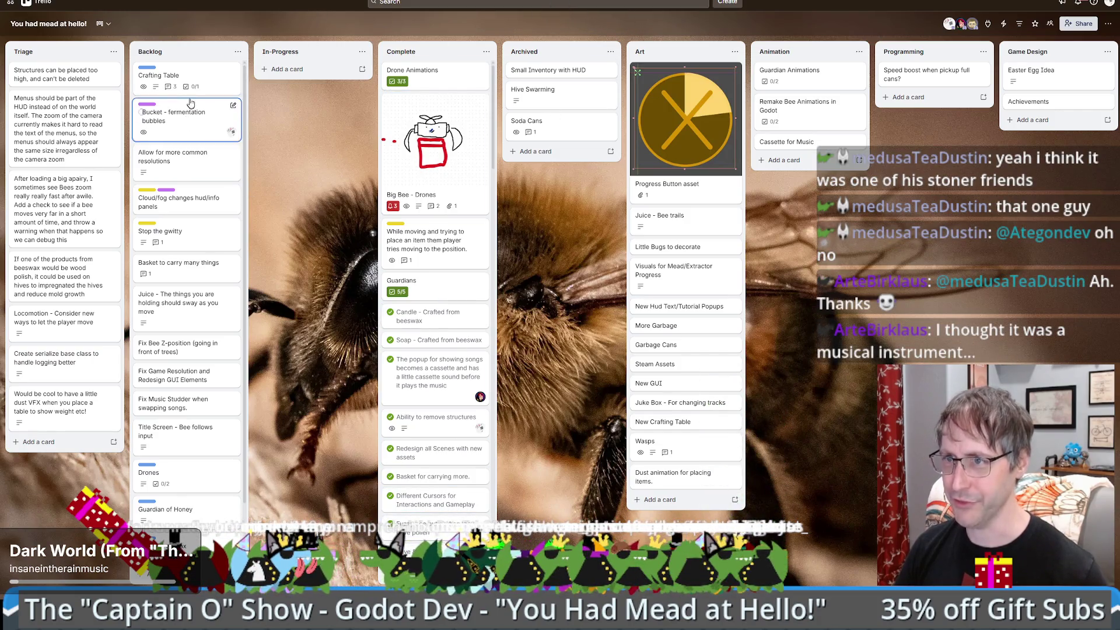
click(185, 72)
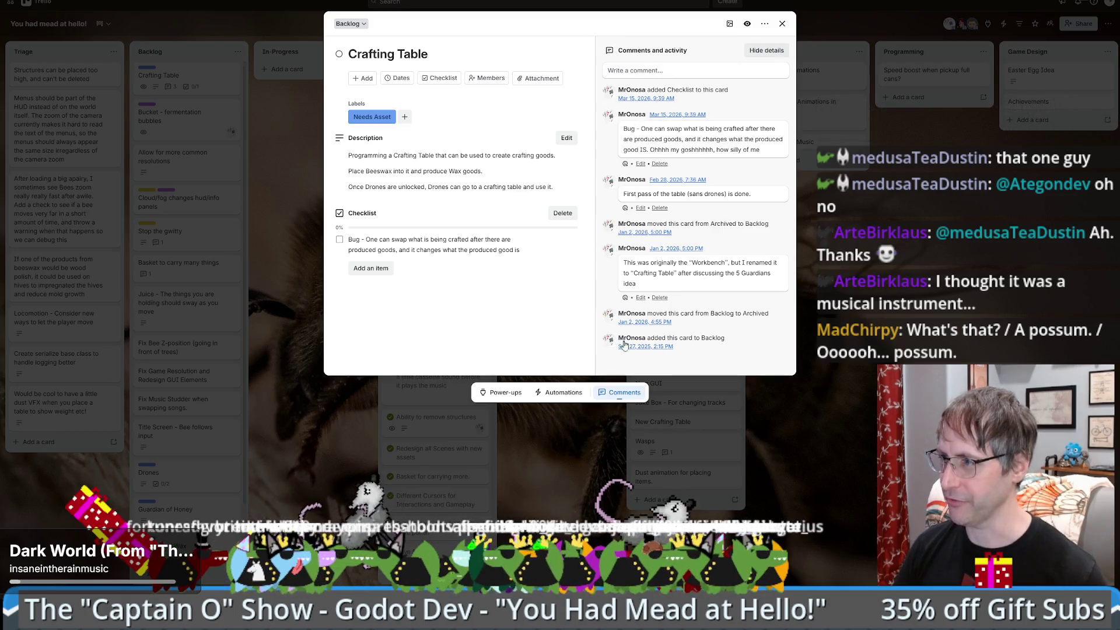
click(246, 261)
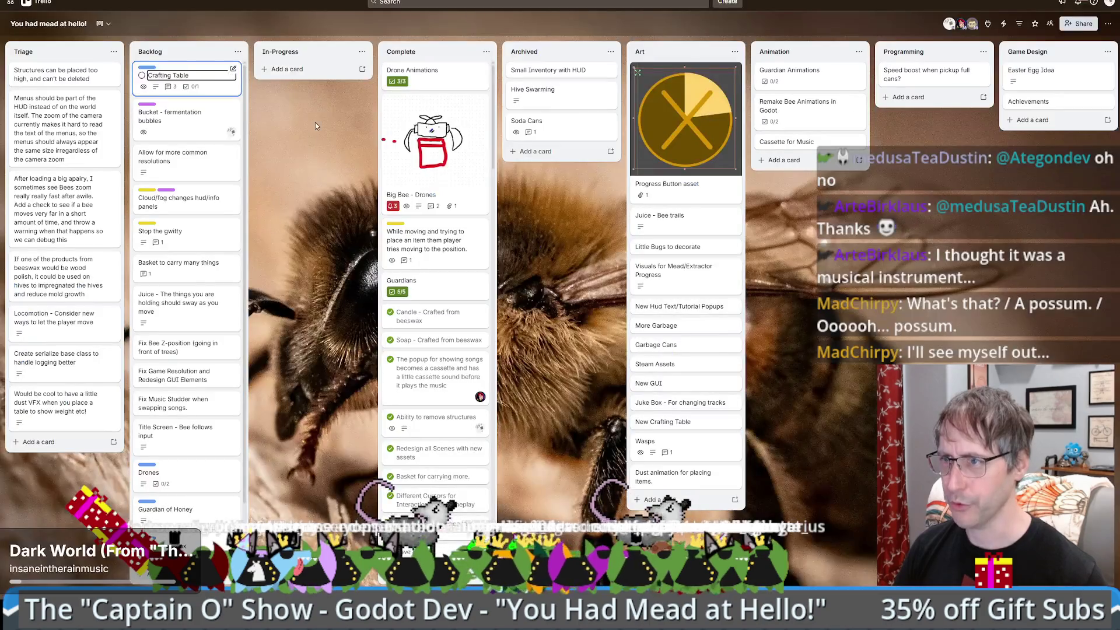
click(426, 175)
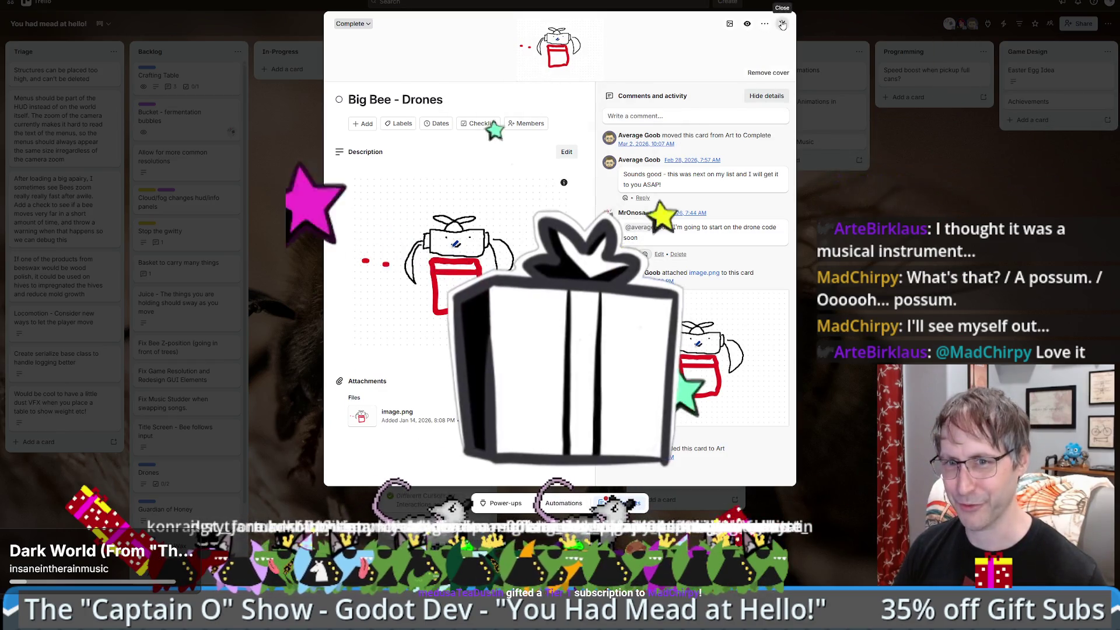
key(Escape)
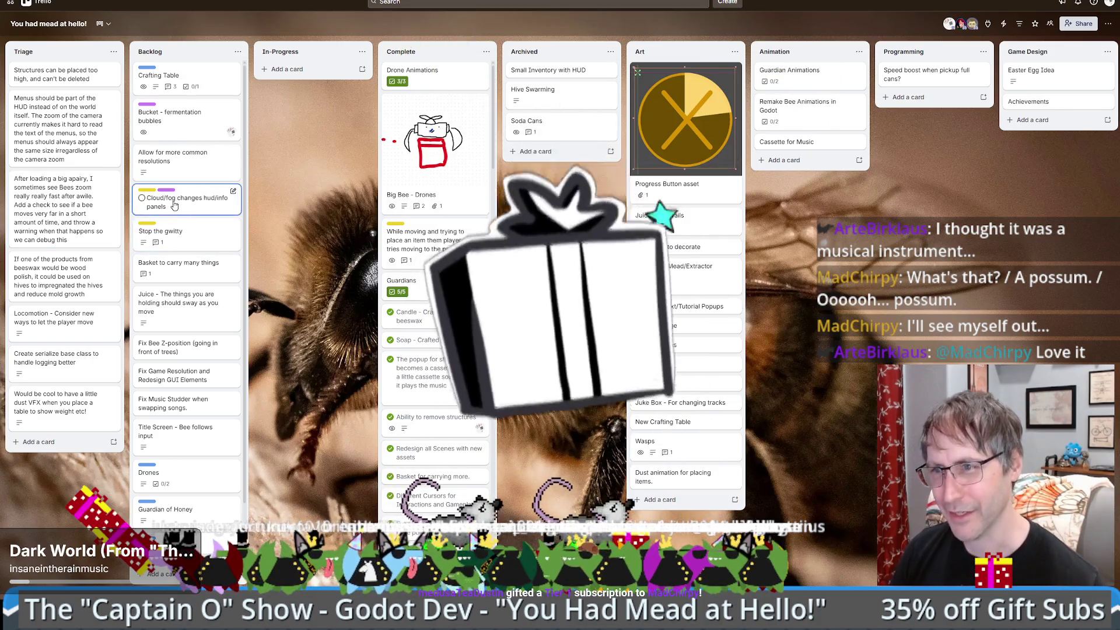
click(173, 202)
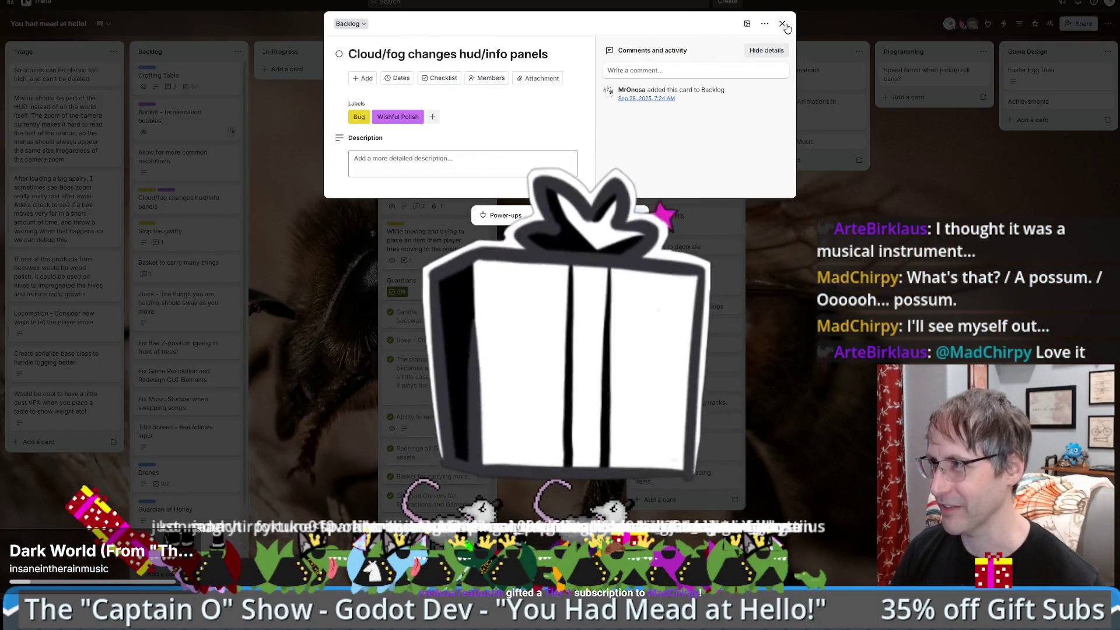
click(311, 174)
mouse_move(64, 125)
mouse_down()
mouse_move(182, 116)
mouse_move(297, 83)
mouse_move(58, 111)
mouse_up()
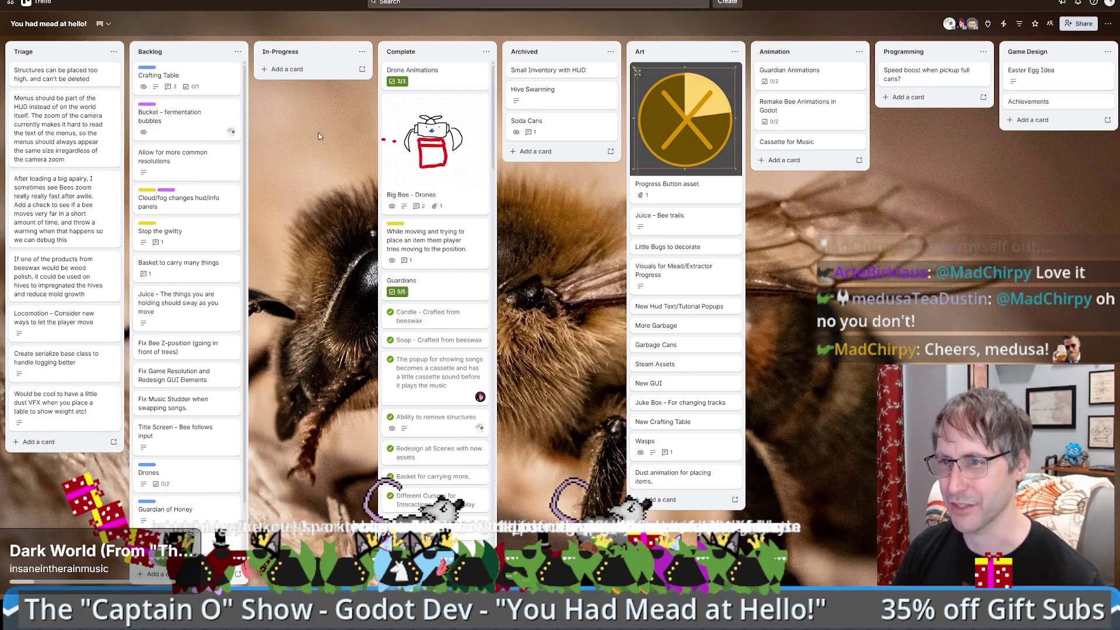
scroll(222, 120, down, 1)
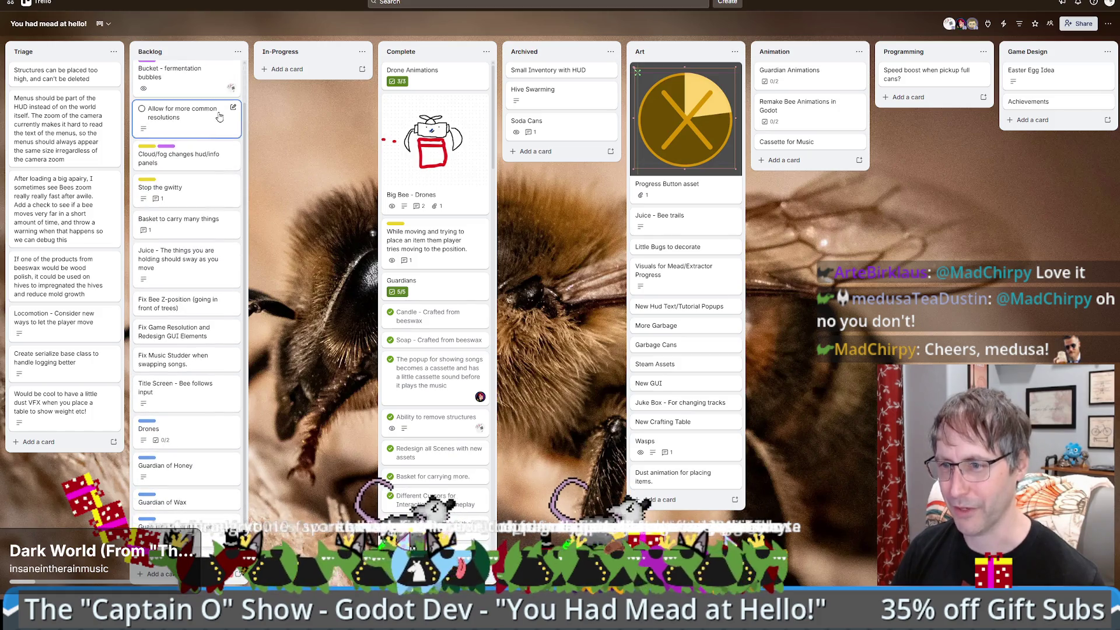
scroll(222, 120, up, 1)
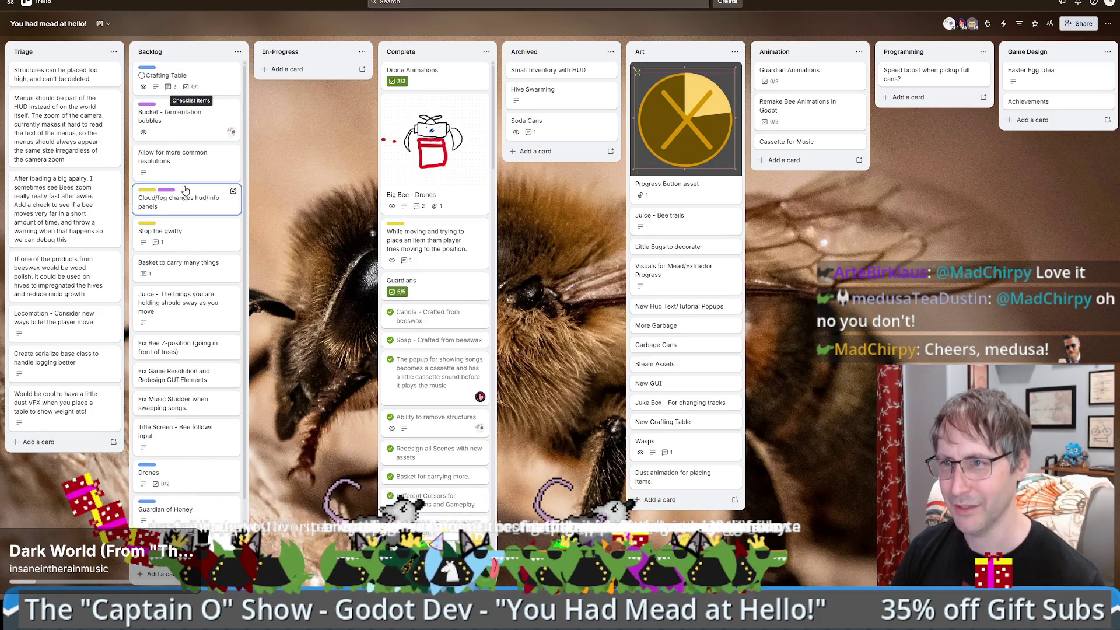
Step: Move the Drones card from Backlog to In-Progress, leave full screen, and return to Godot
mouse_move(168, 476)
mouse_down()
mouse_move(322, 116)
mouse_move(303, 109)
mouse_up()
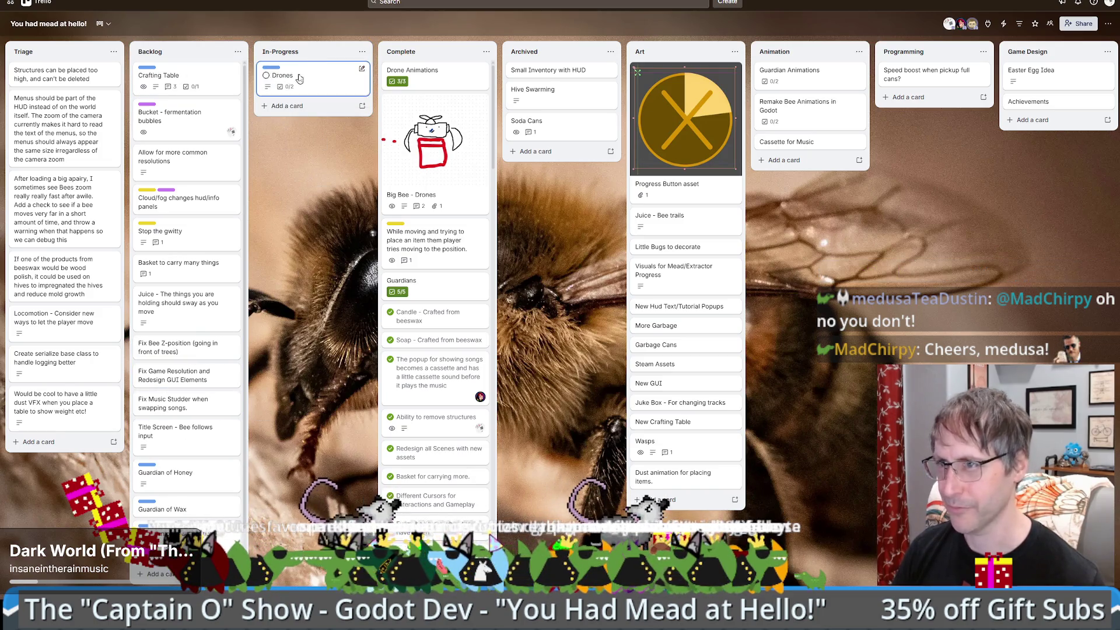
click(299, 73)
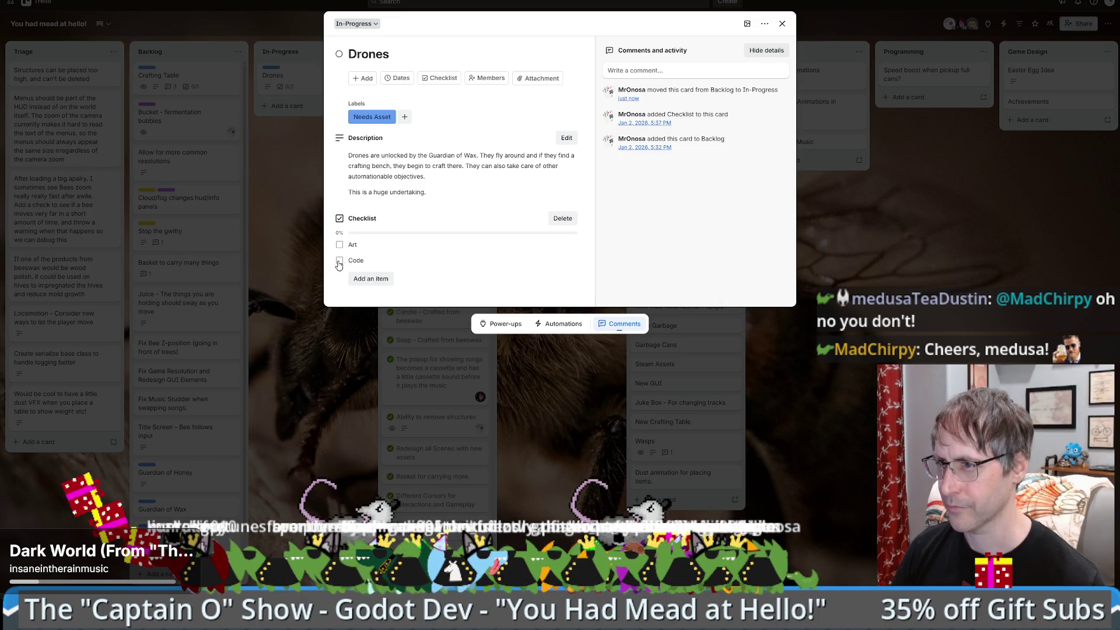
click(333, 375)
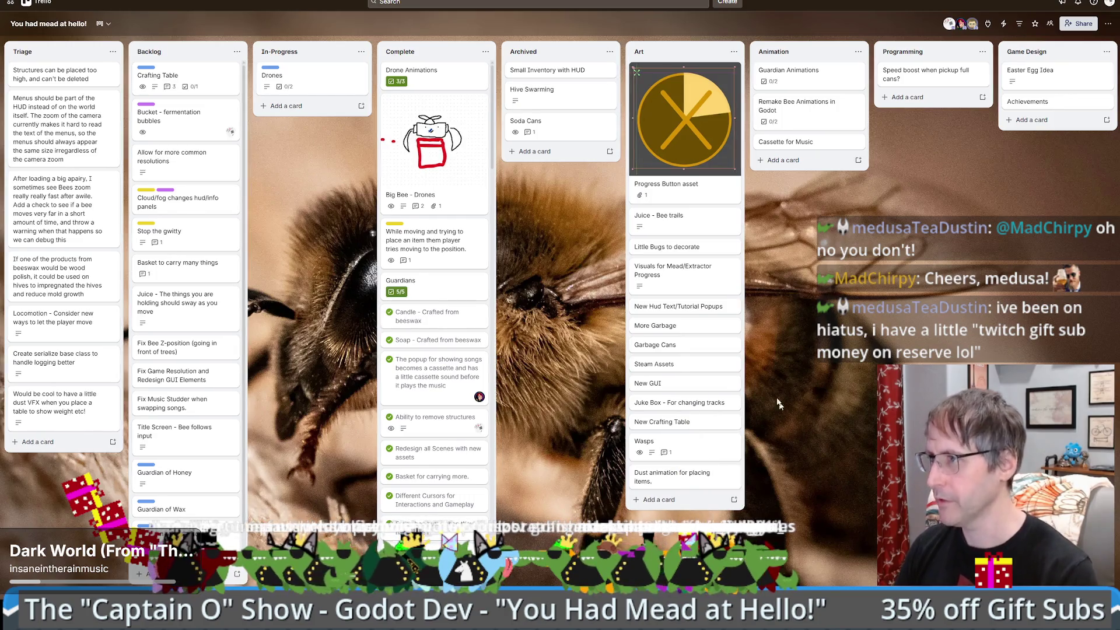
key(F11)
click(633, 36)
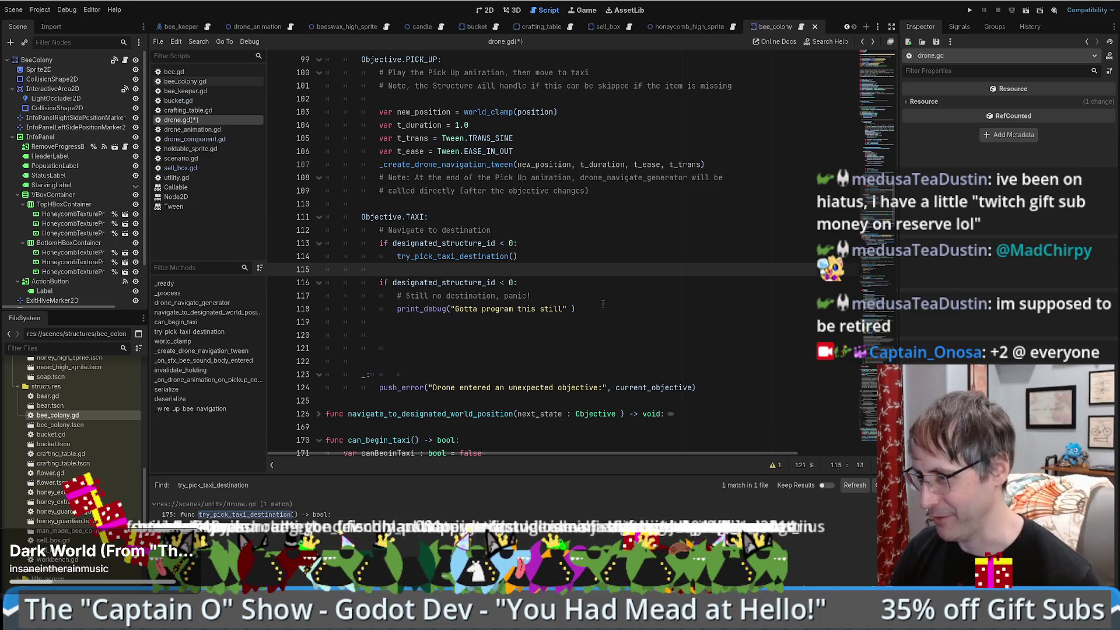
Step: Remove the blank lines after line 118's print_debug and add fresh lines below, ending on line 120
click(625, 312)
key(Delete)
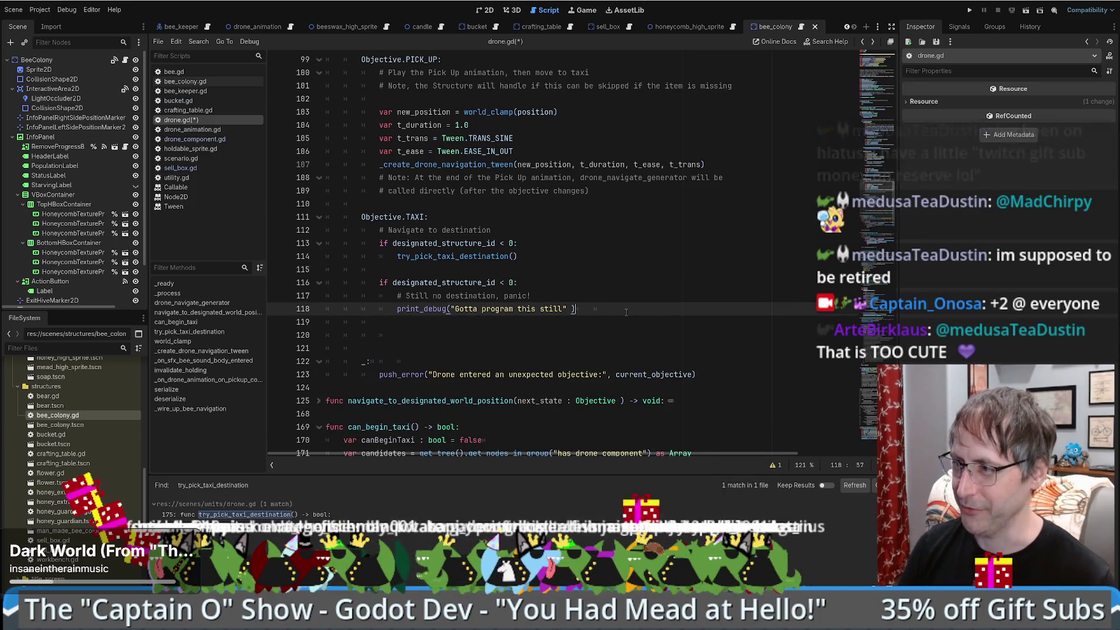
key(Delete)
key(Delete)
key(Delete)
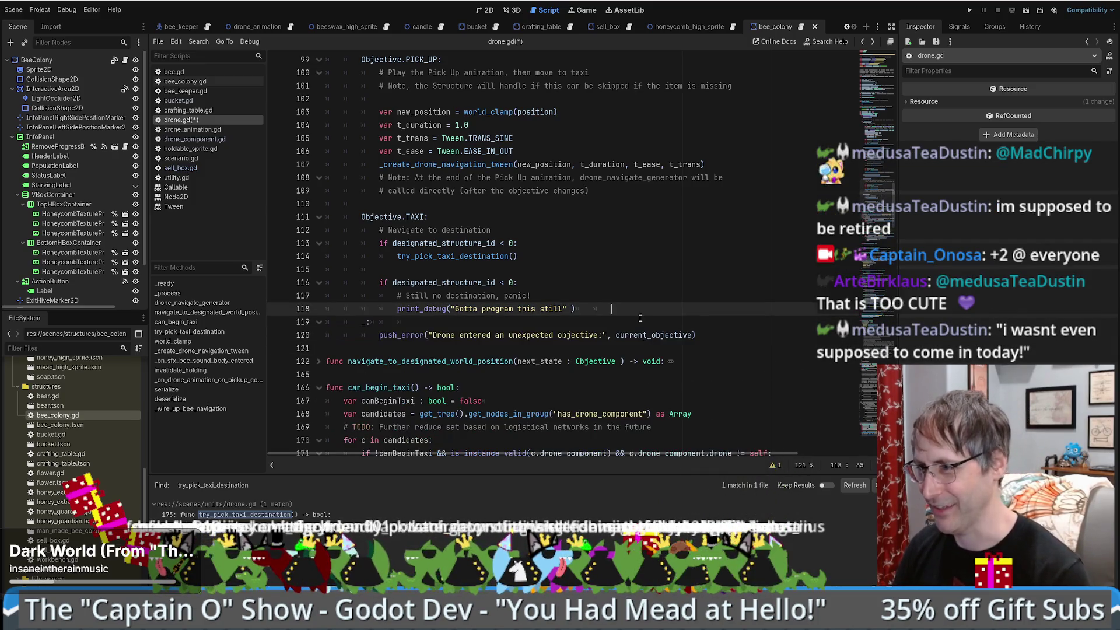
key(Return)
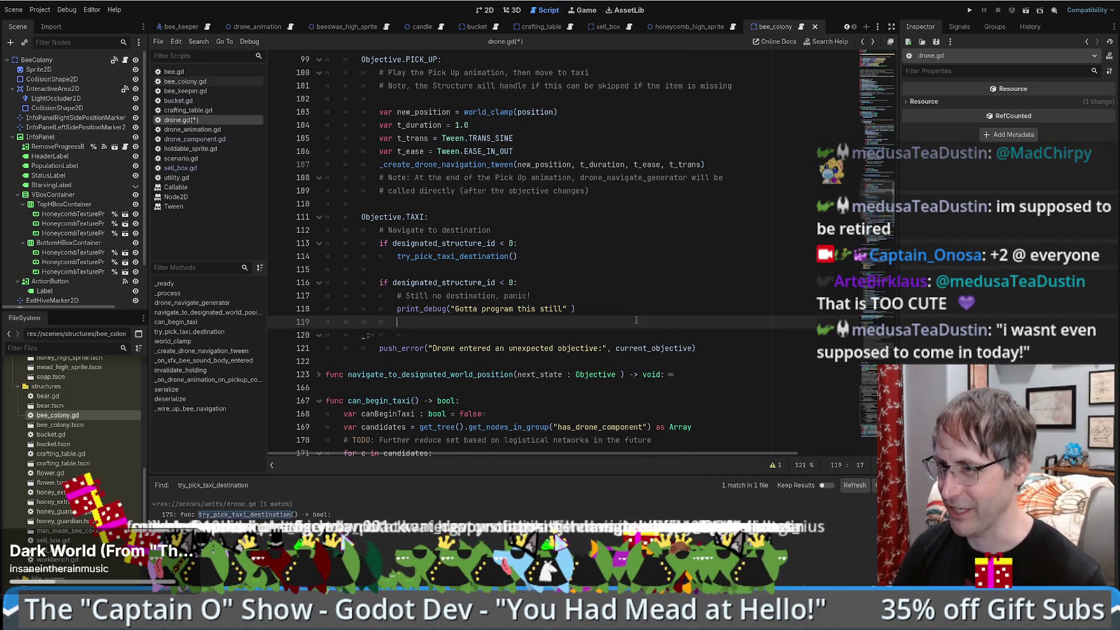
key(Return)
key(BackSpace)
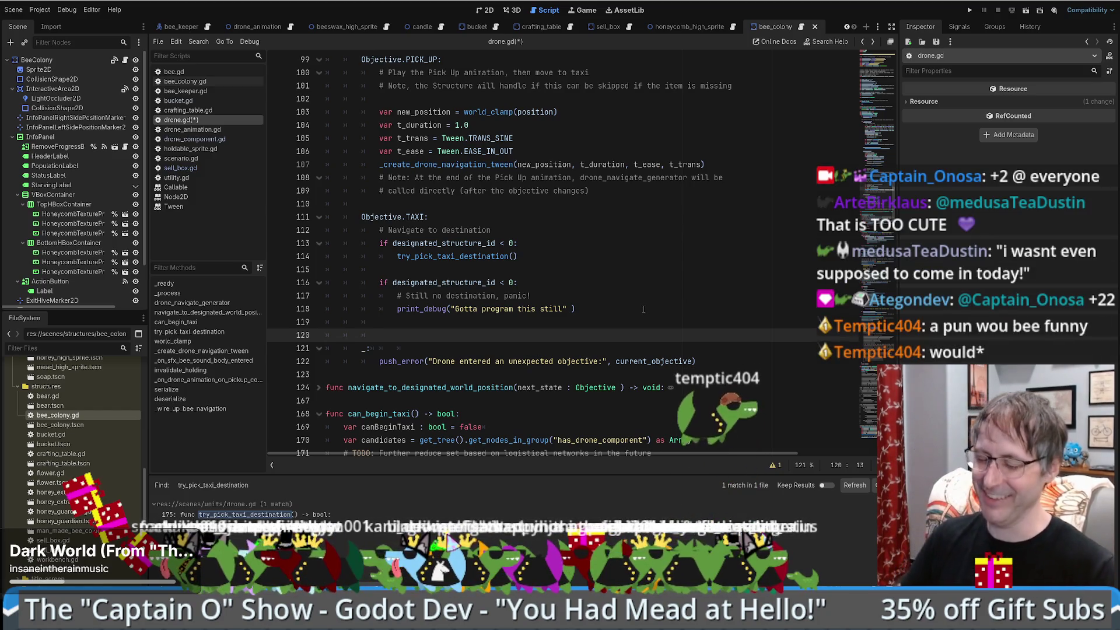
click(643, 309)
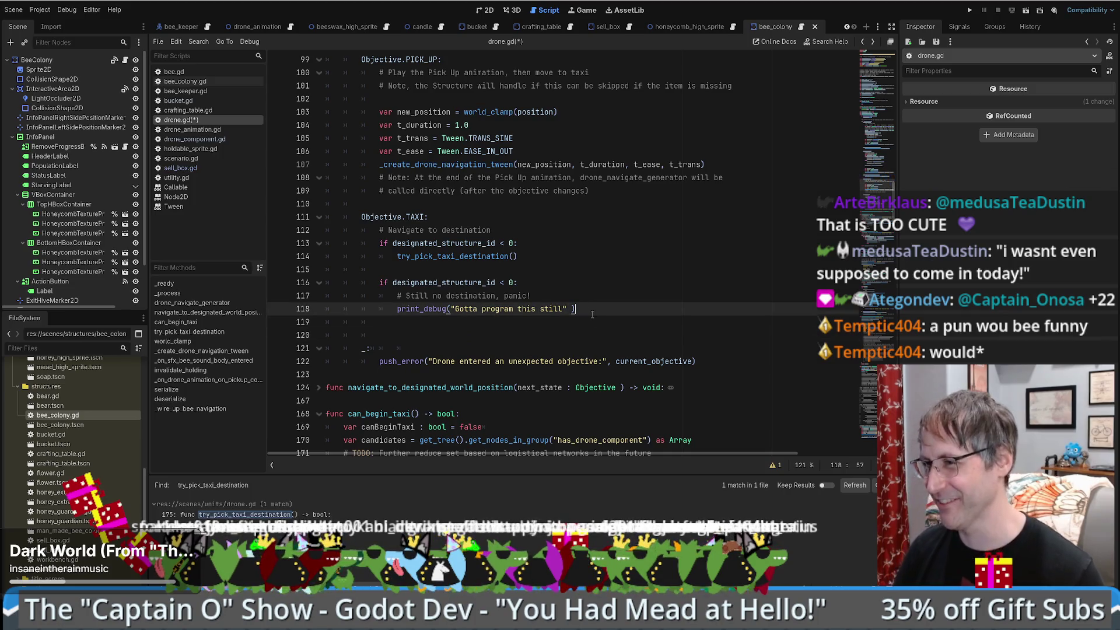
key(Down)
key(Down)
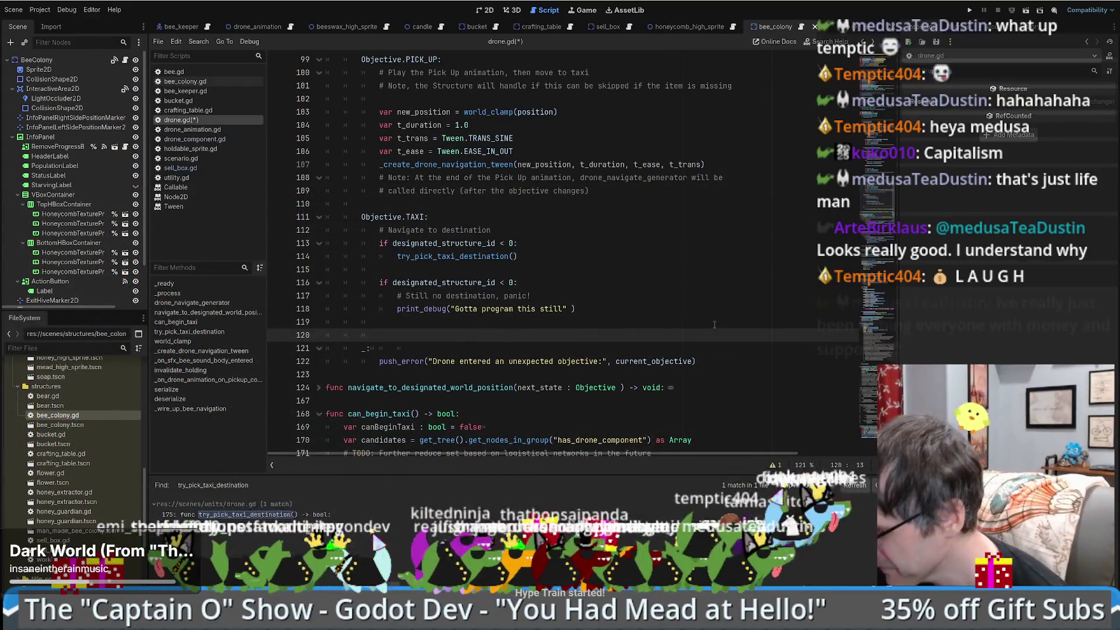
click(628, 321)
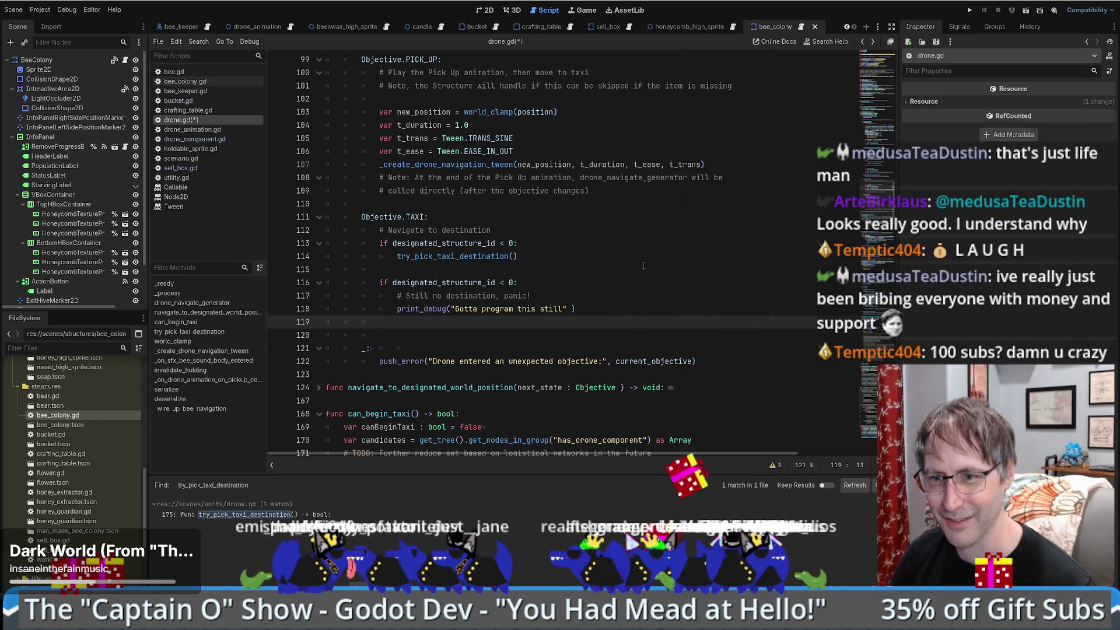
scroll(669, 274, down, 4)
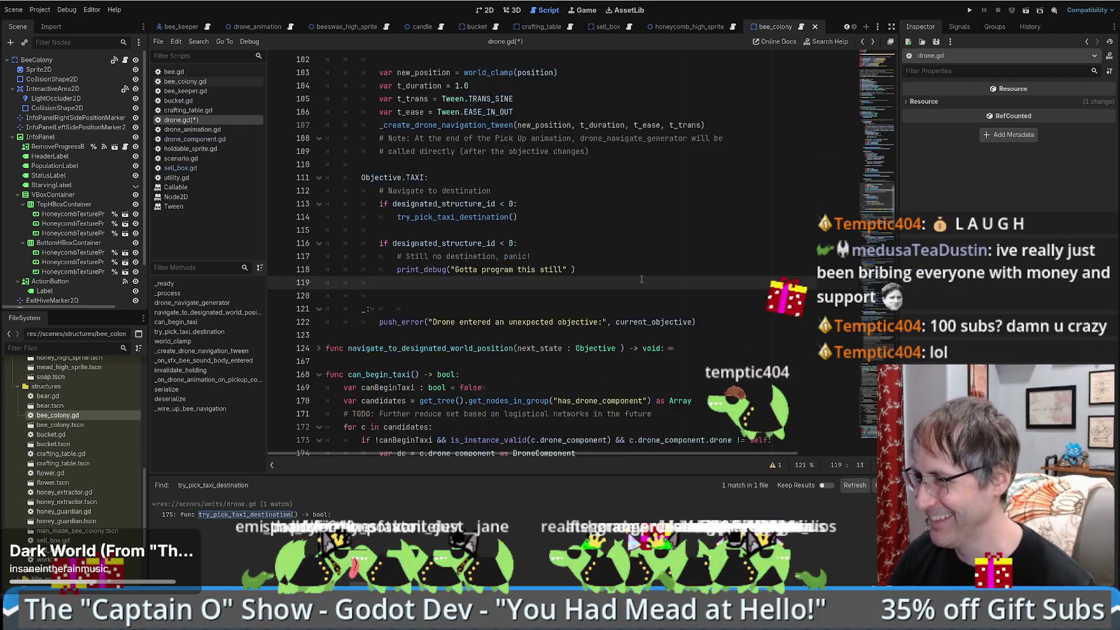
scroll(668, 274, up, 4)
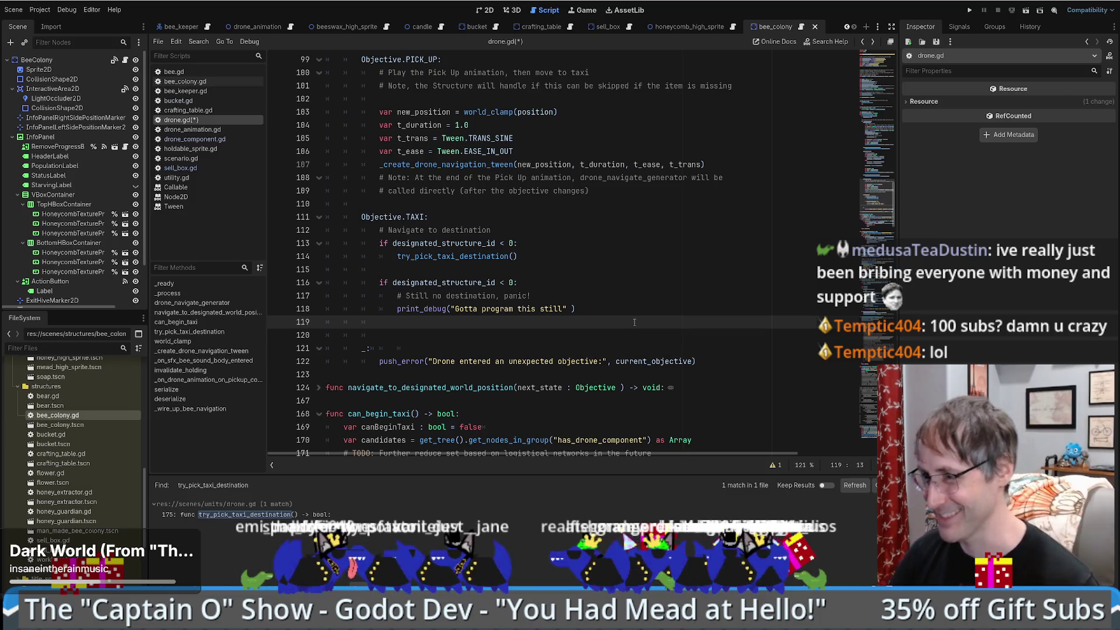
scroll(621, 324, up, 2)
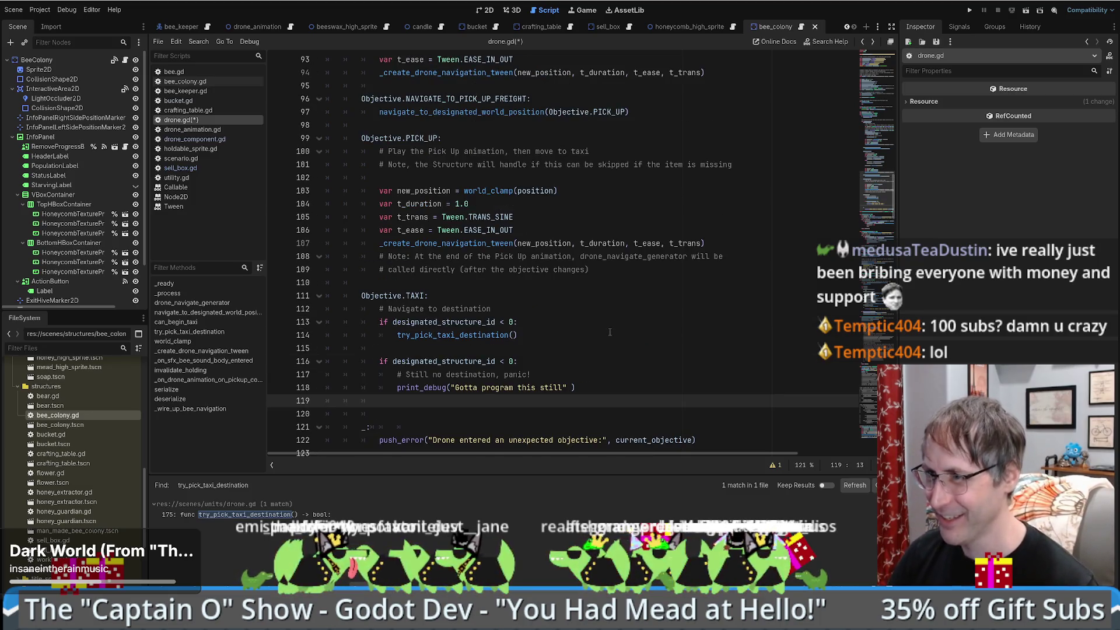
scroll(610, 332, up, 14)
scroll(612, 336, down, 10)
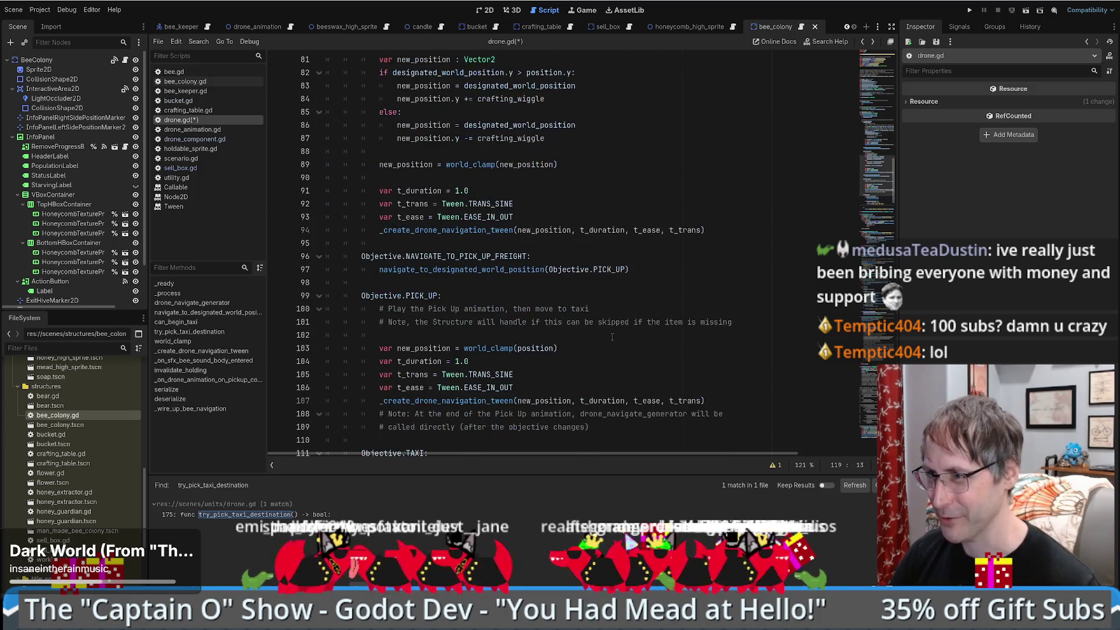
scroll(612, 337, down, 7)
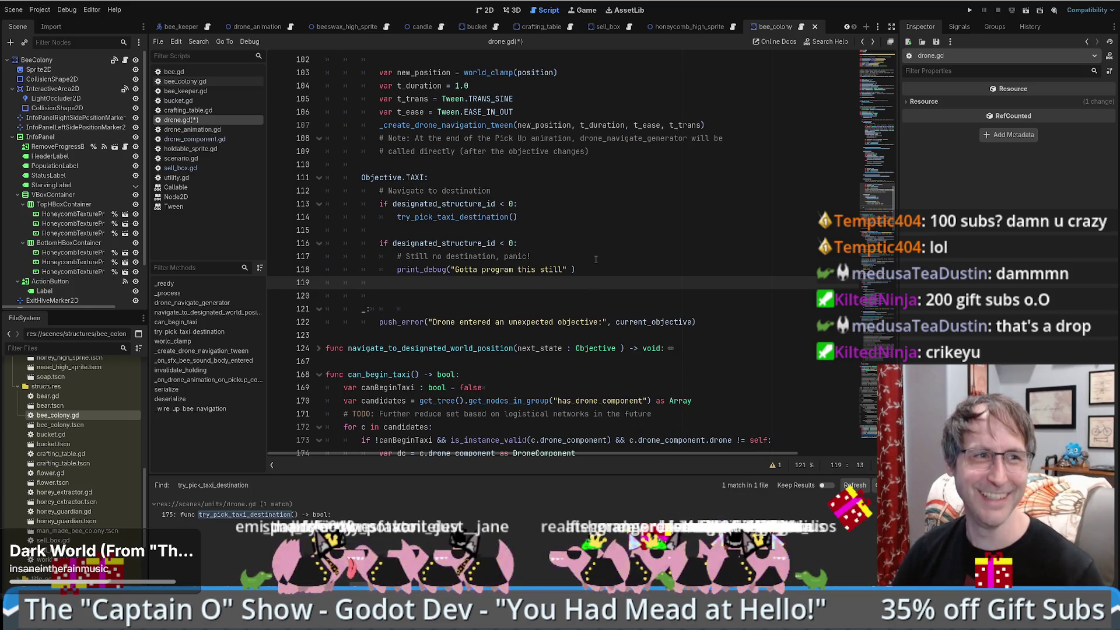
scroll(586, 284, up, 3)
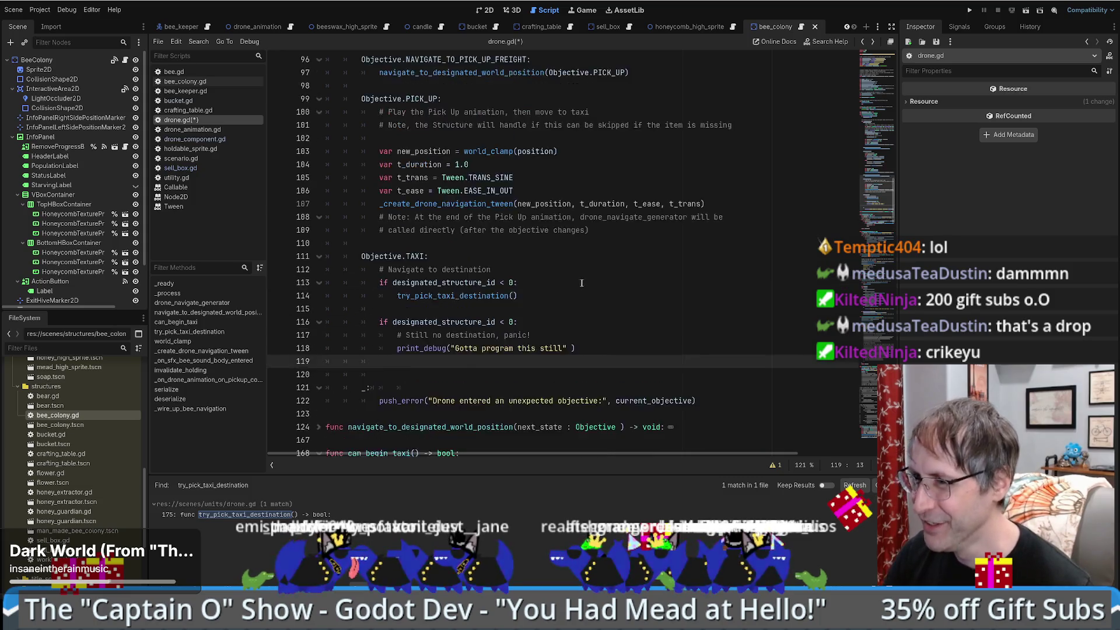
click(615, 229)
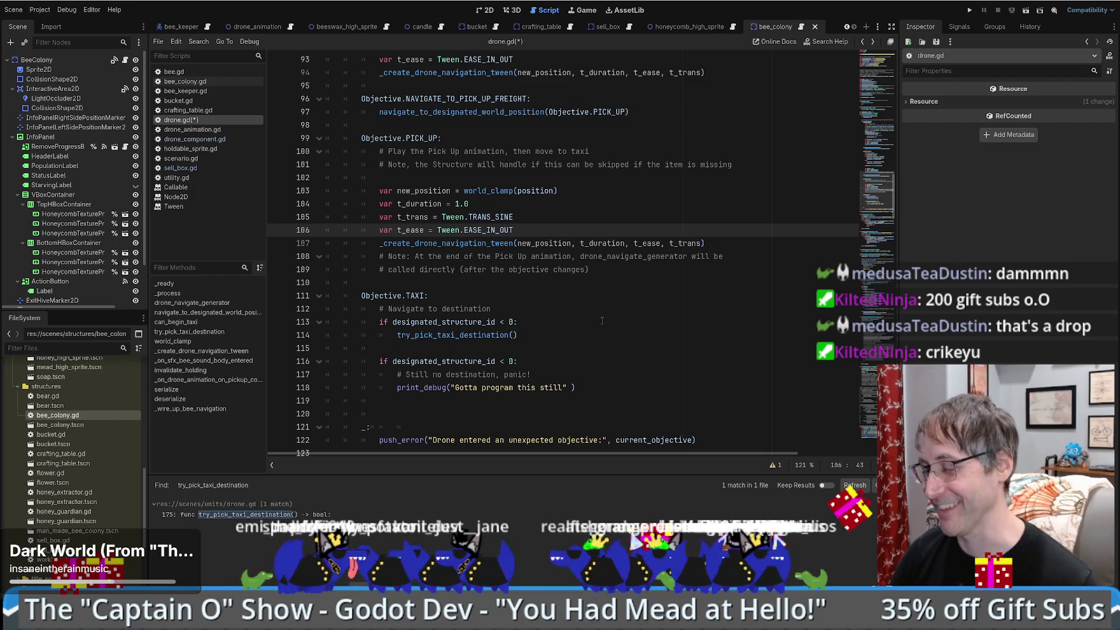
scroll(601, 320, up, 13)
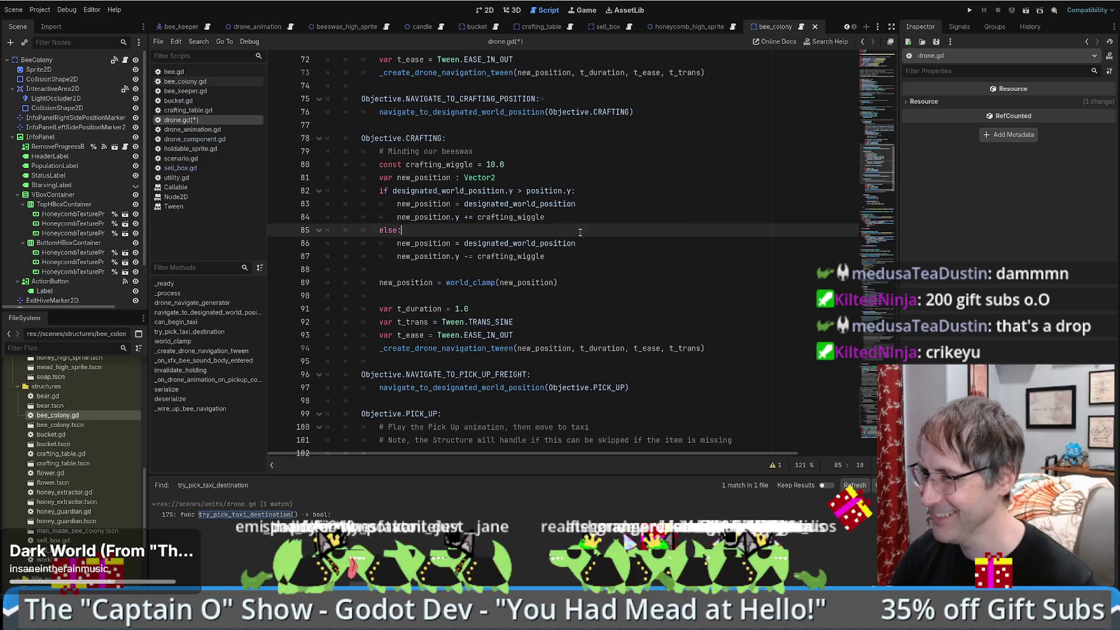
click(653, 268)
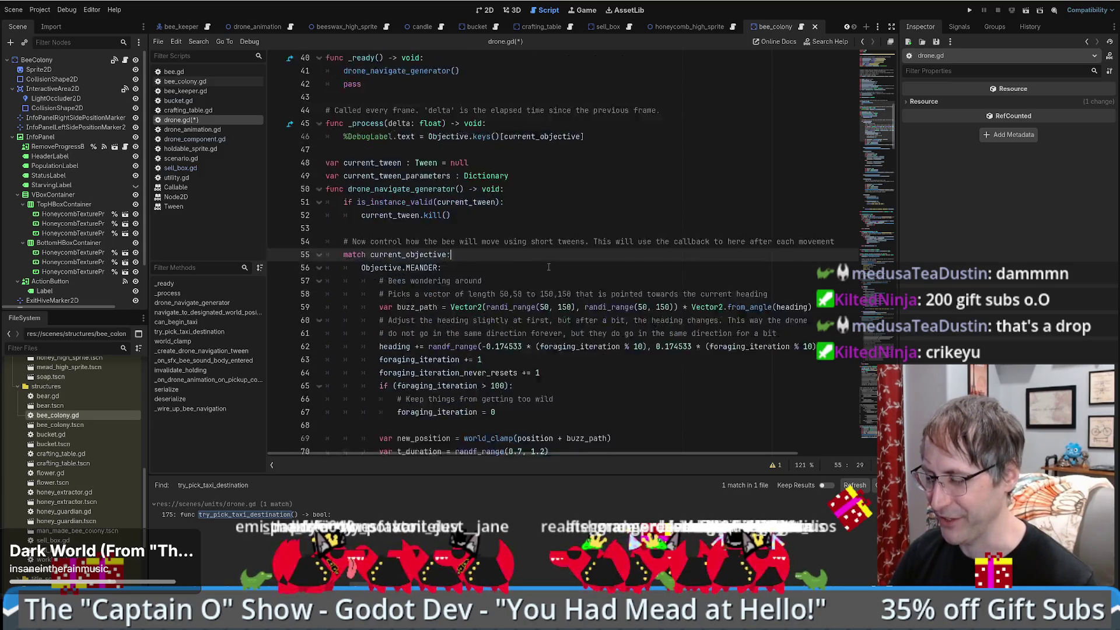
scroll(654, 268, down, 10)
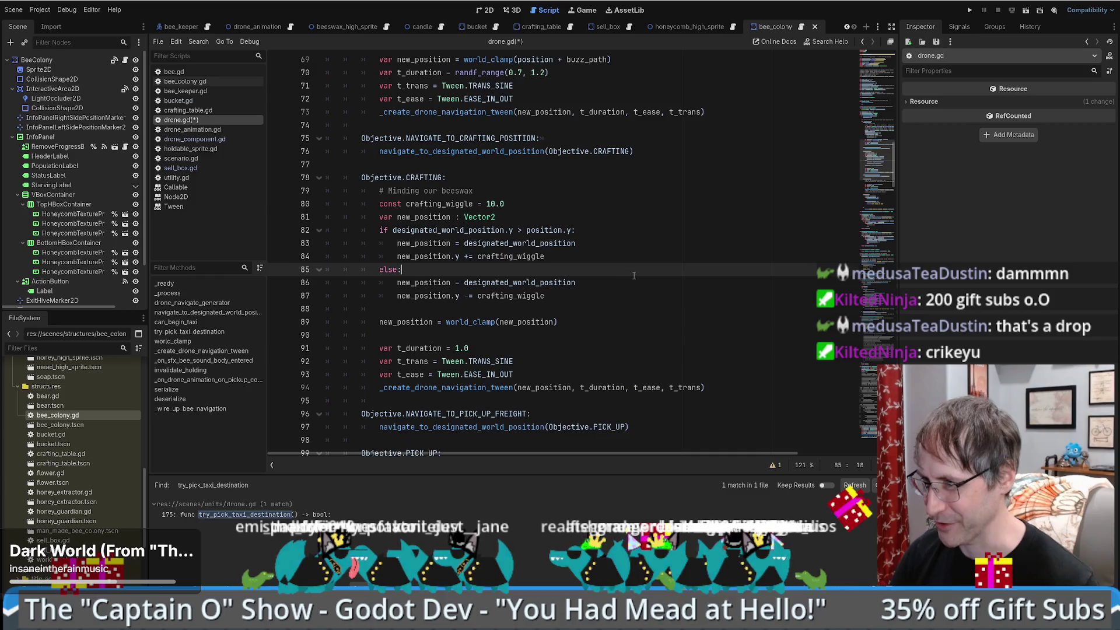
click(562, 270)
scroll(561, 266, down, 5)
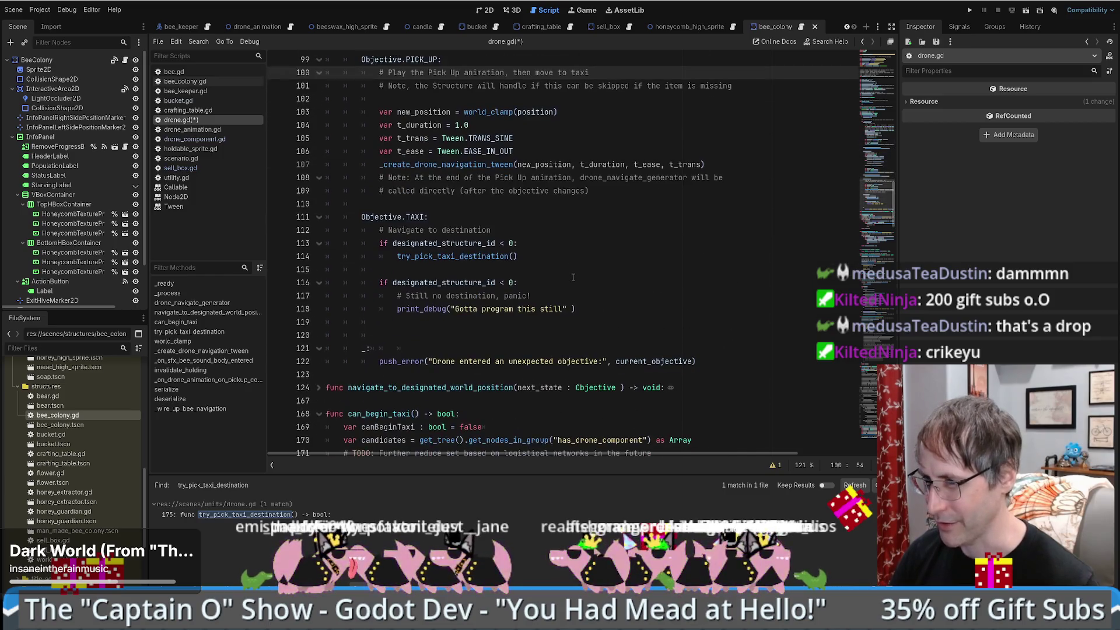
click(574, 259)
scroll(583, 274, down, 4)
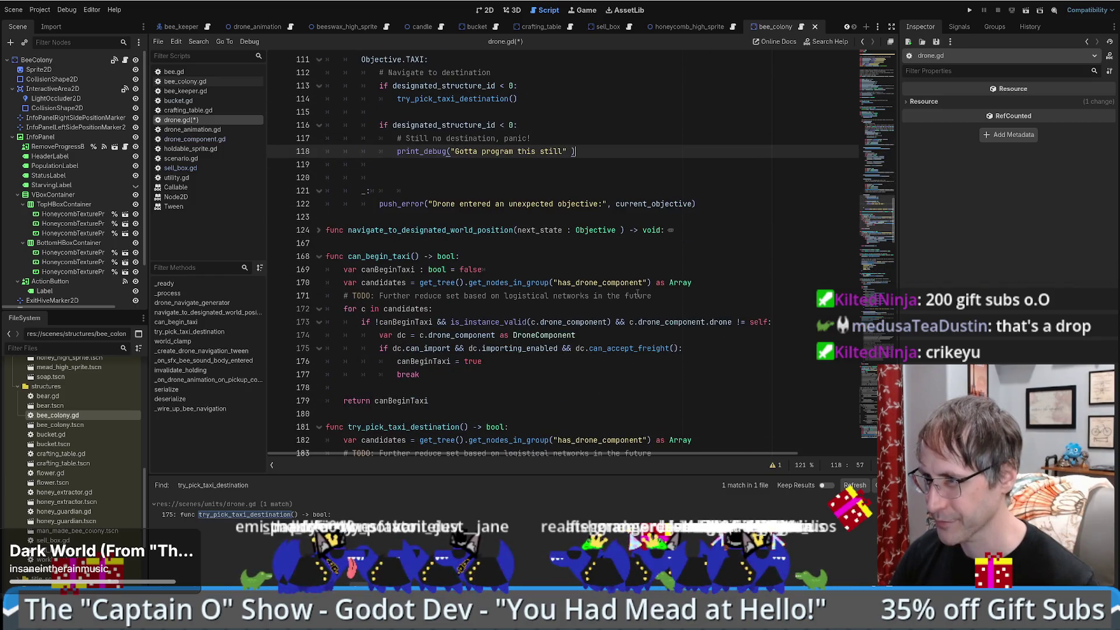
scroll(634, 285, up, 4)
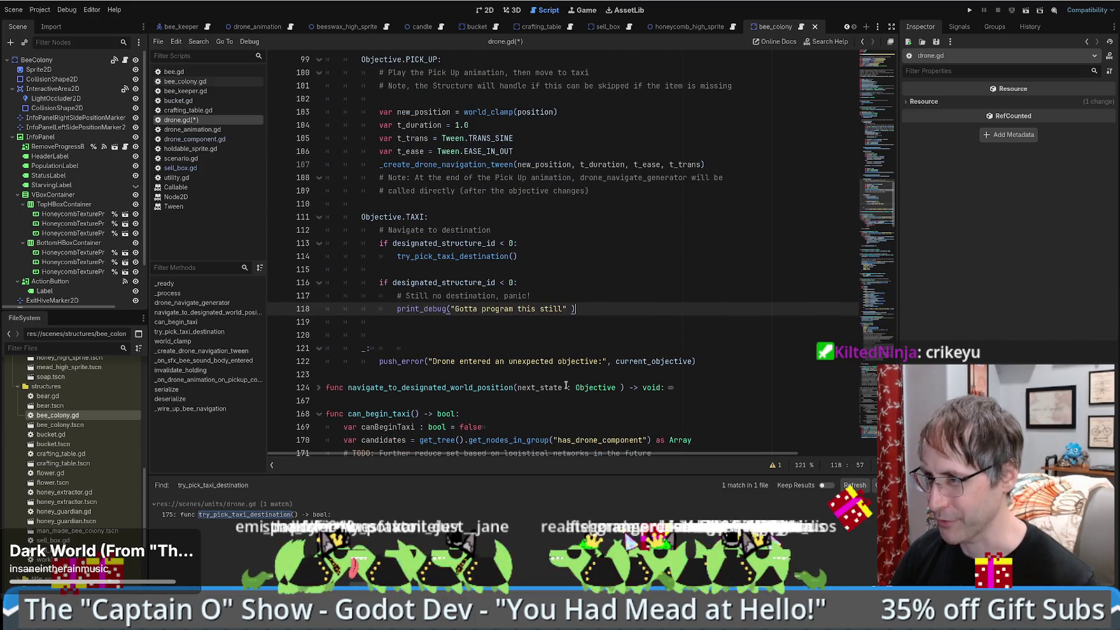
click(618, 324)
click(608, 332)
click(616, 324)
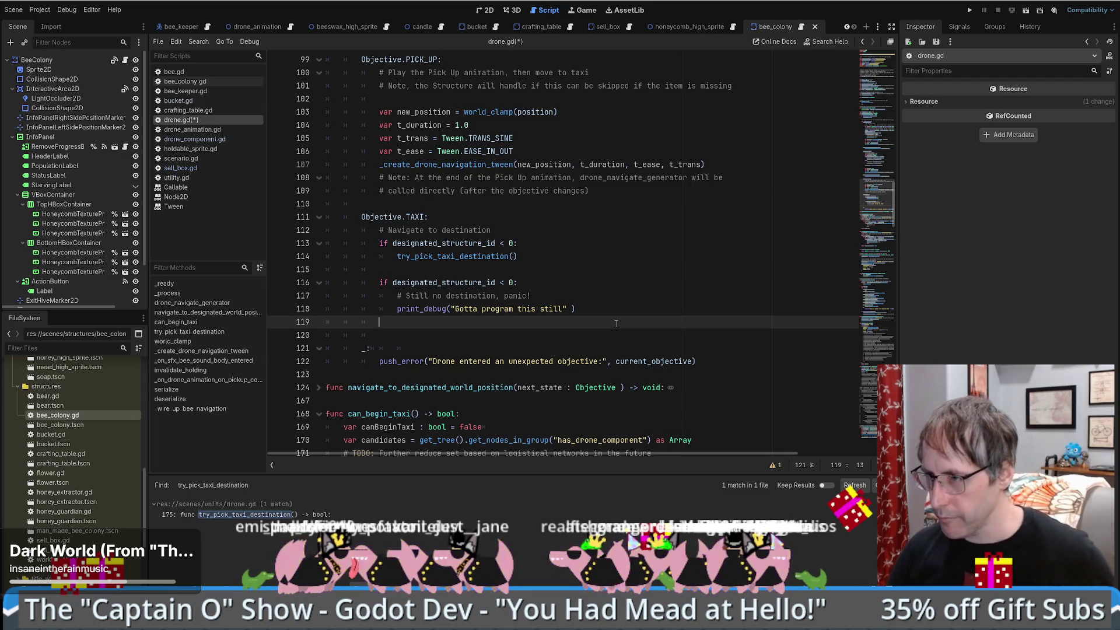
Step: Insert an extra blank line at line 119 below the 'Gotta program this still' print
click(599, 311)
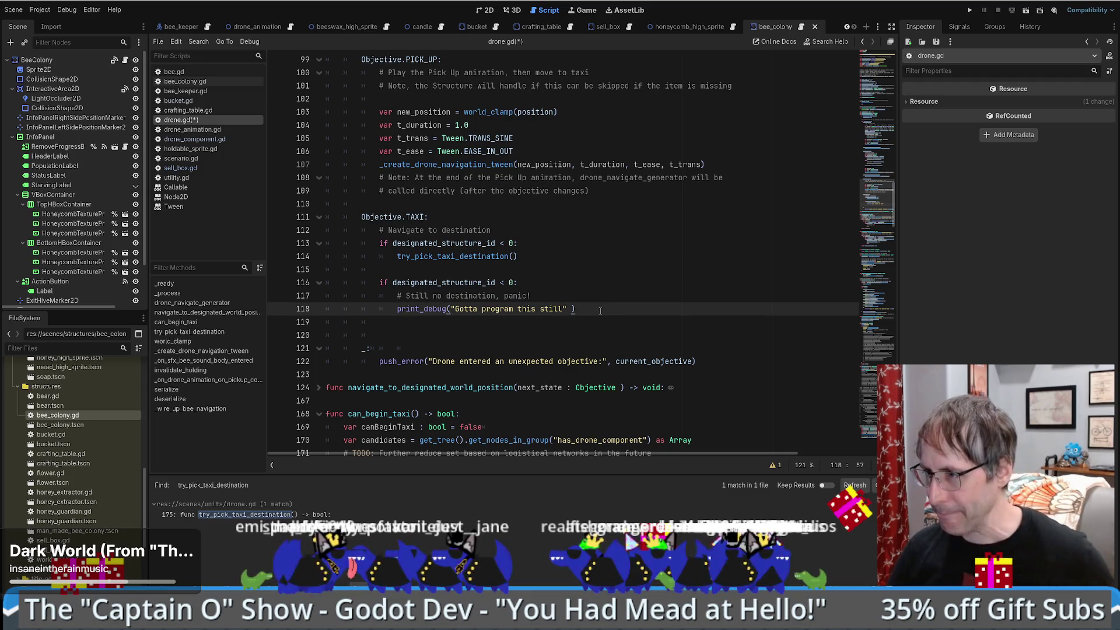
click(567, 319)
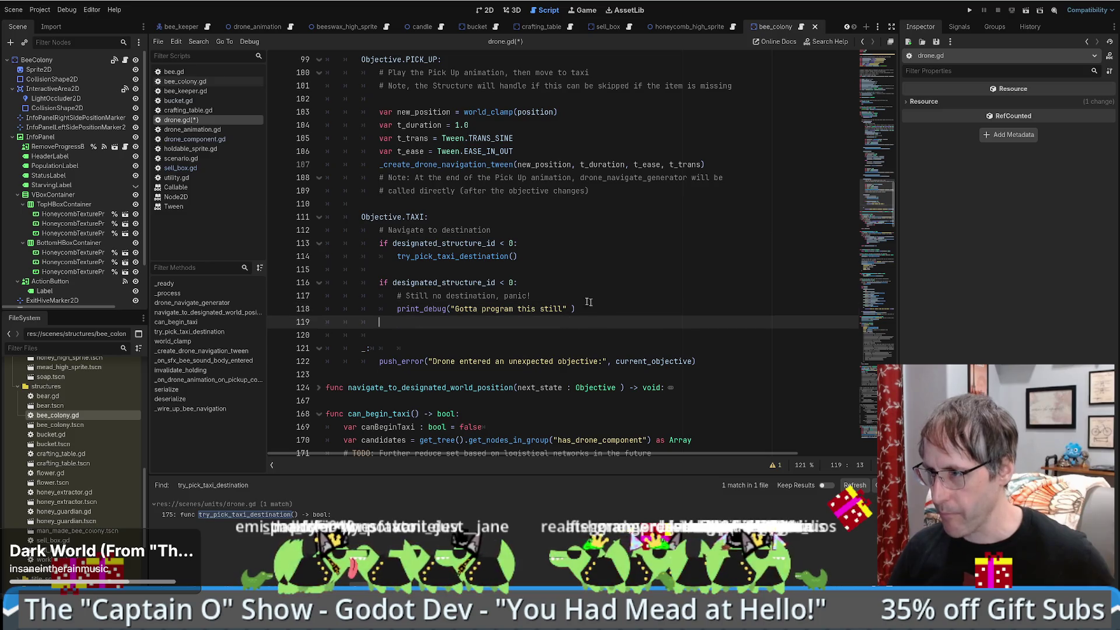
click(526, 296)
double_click(526, 296)
click(555, 329)
key(Return)
scroll(548, 331, up, 3)
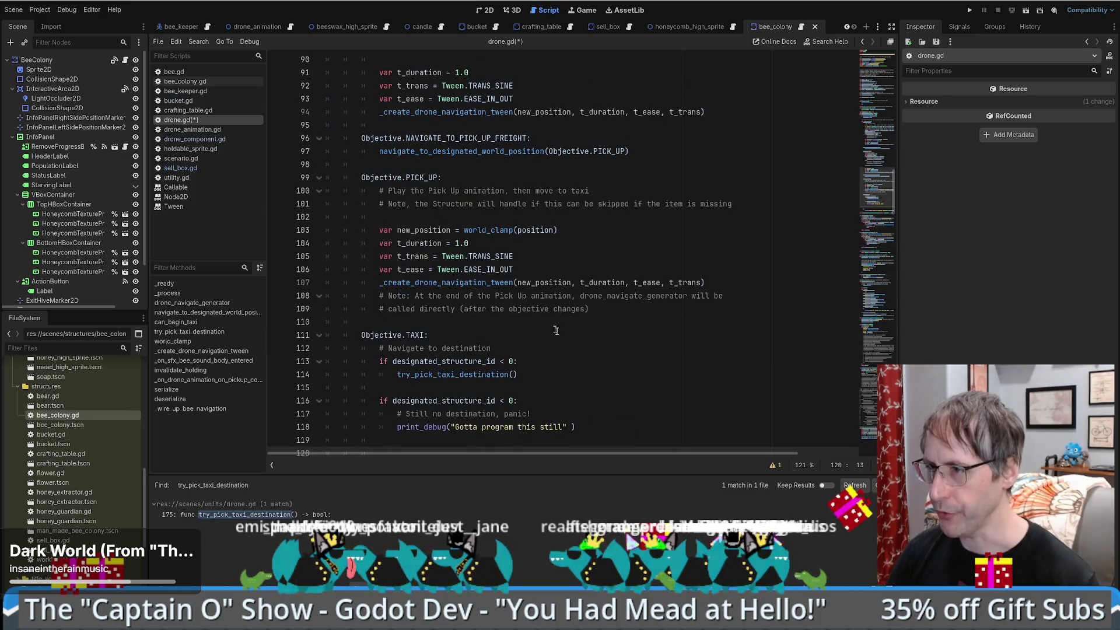
scroll(535, 336, down, 5)
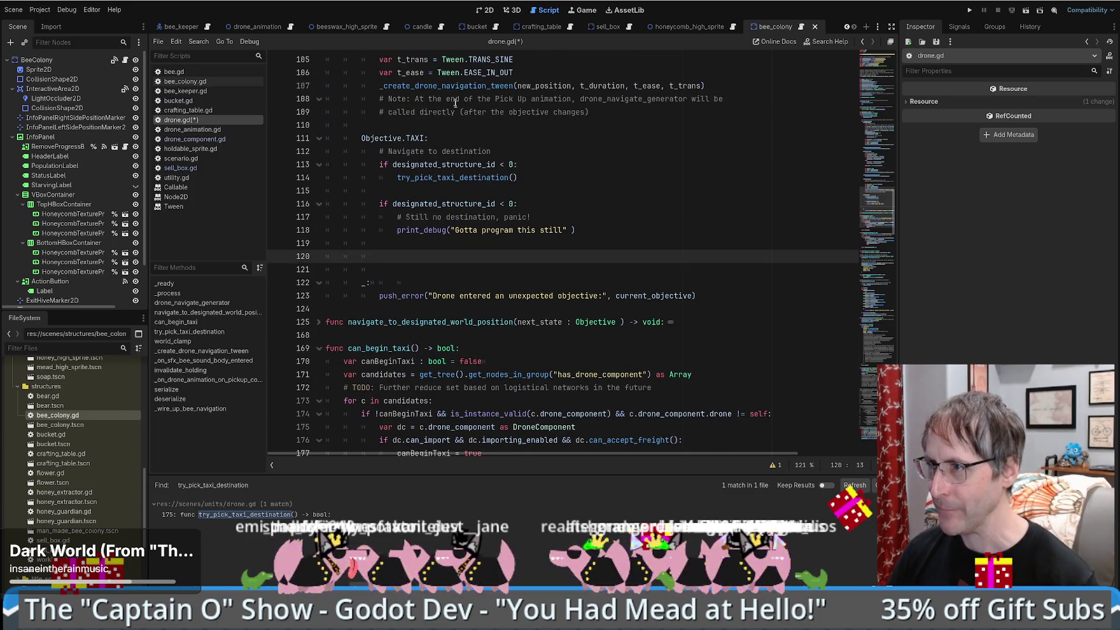
Step: Review the _create_drone_navigation_tween and navigate_to_designated_world_position calls, then return to blank line 120
double_click(457, 85)
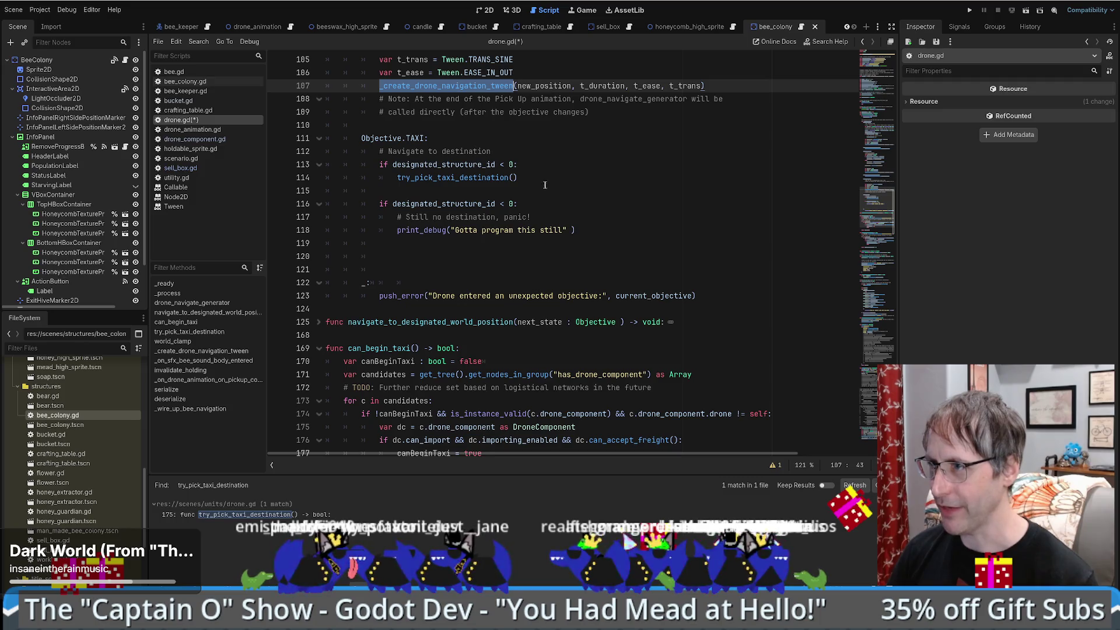
scroll(583, 184, up, 7)
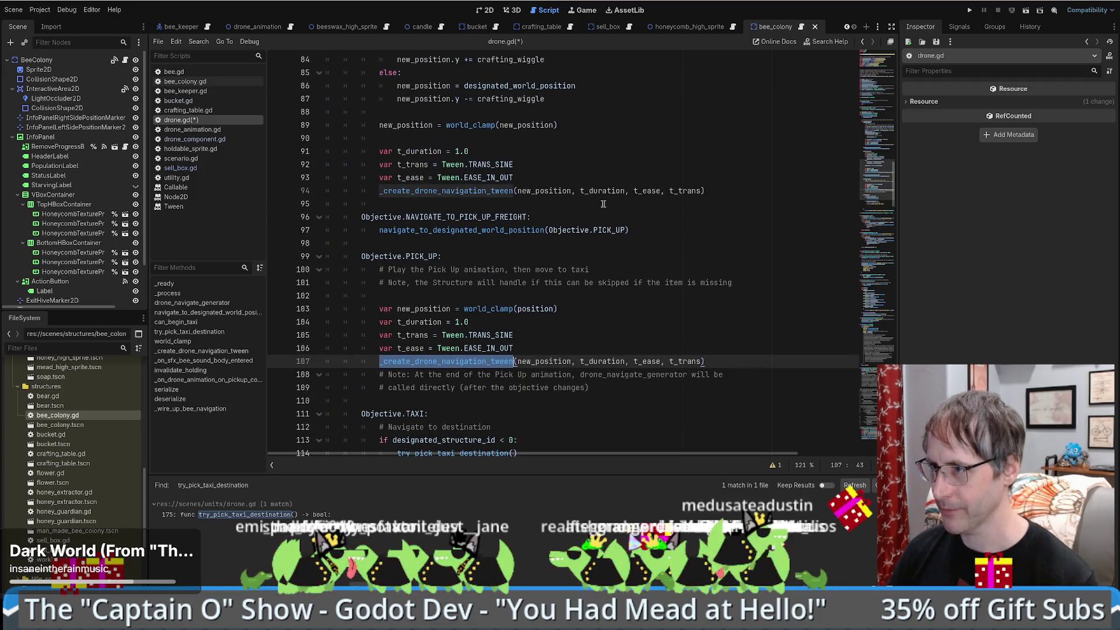
click(441, 217)
double_click(496, 230)
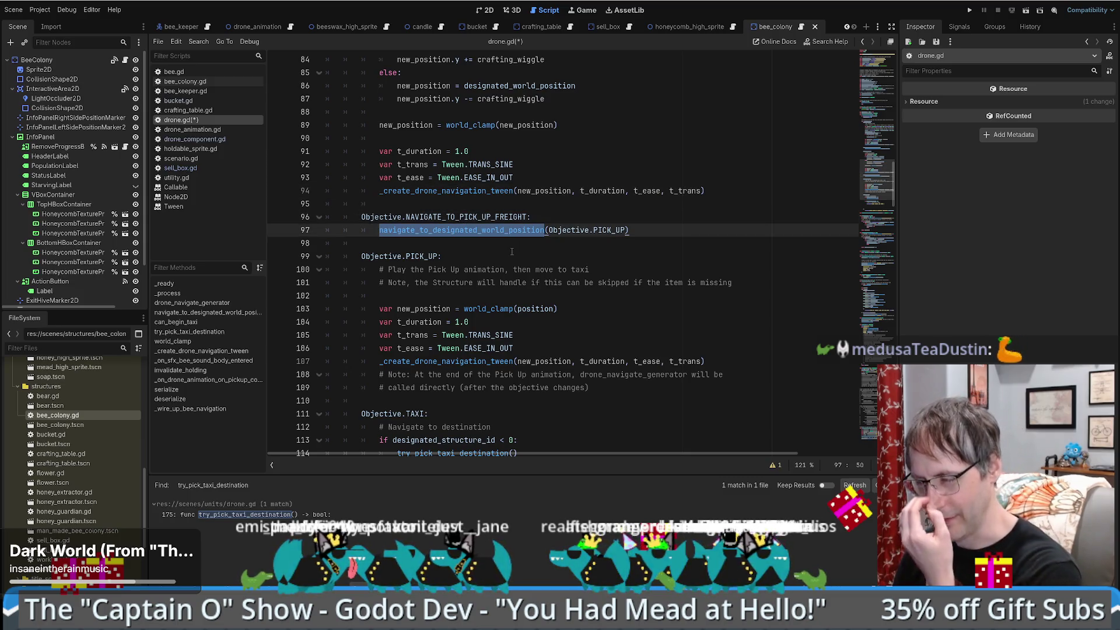
scroll(541, 244, down, 6)
scroll(531, 254, up, 3)
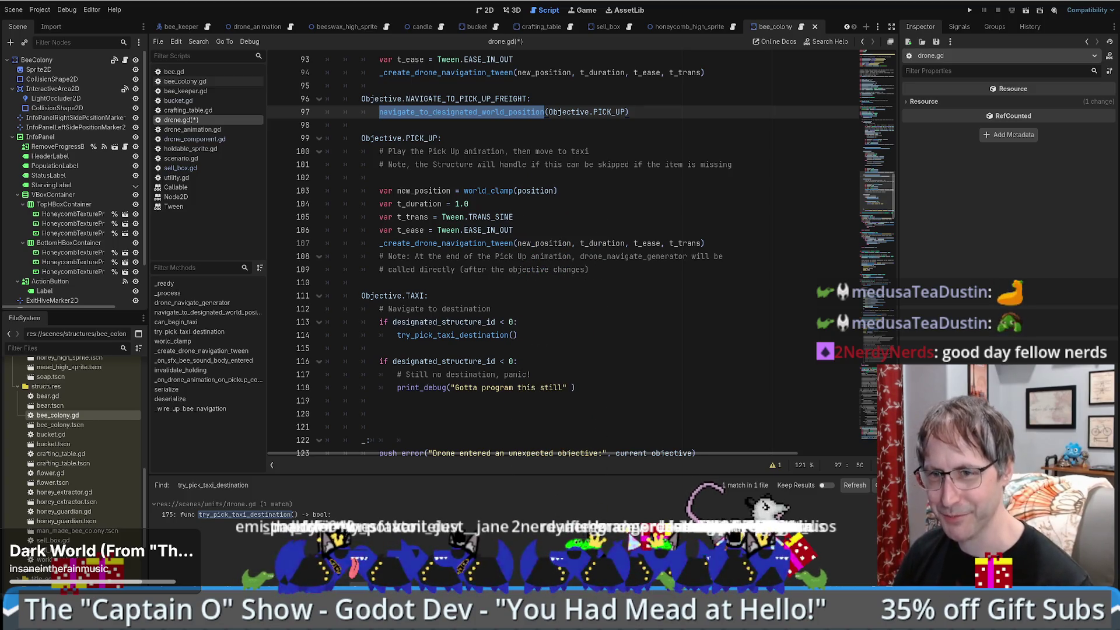
scroll(467, 298, down, 3)
click(466, 295)
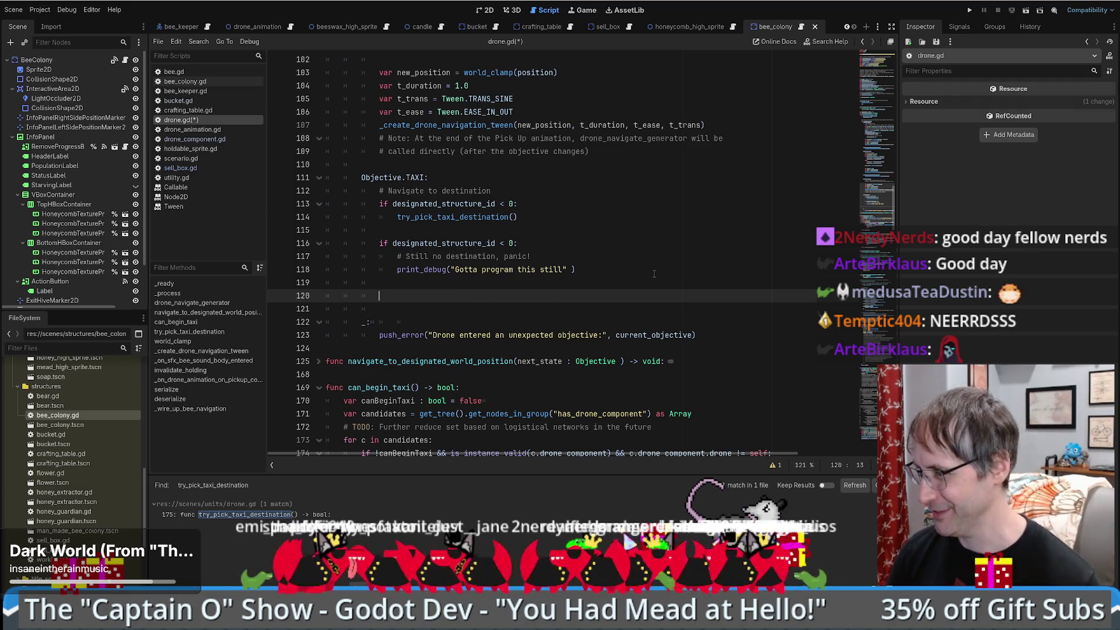
scroll(672, 244, up, 10)
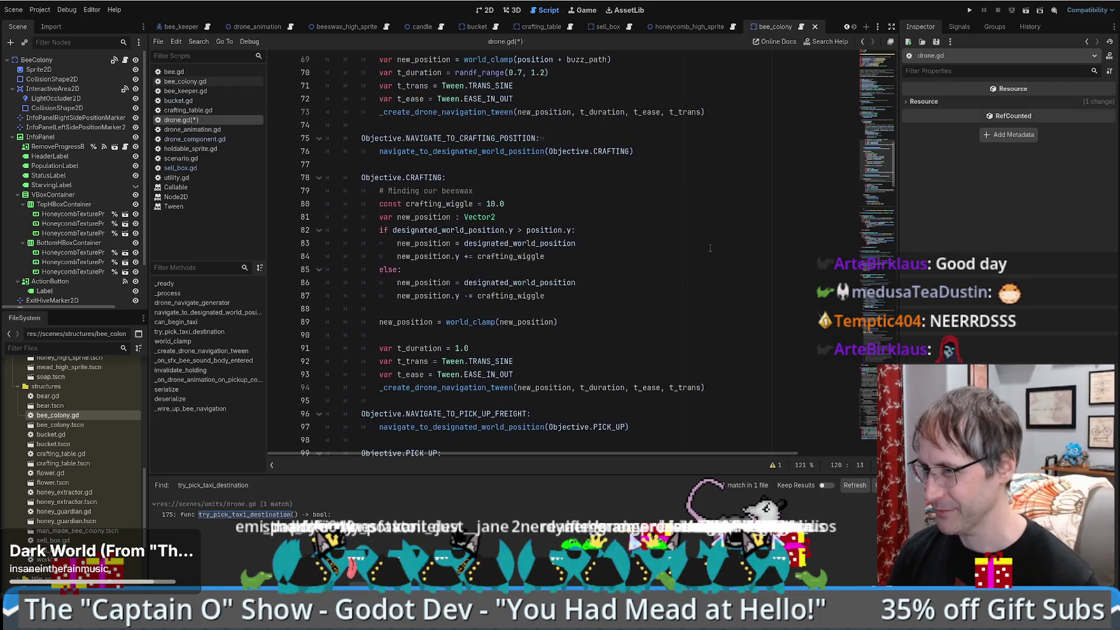
scroll(704, 247, up, 7)
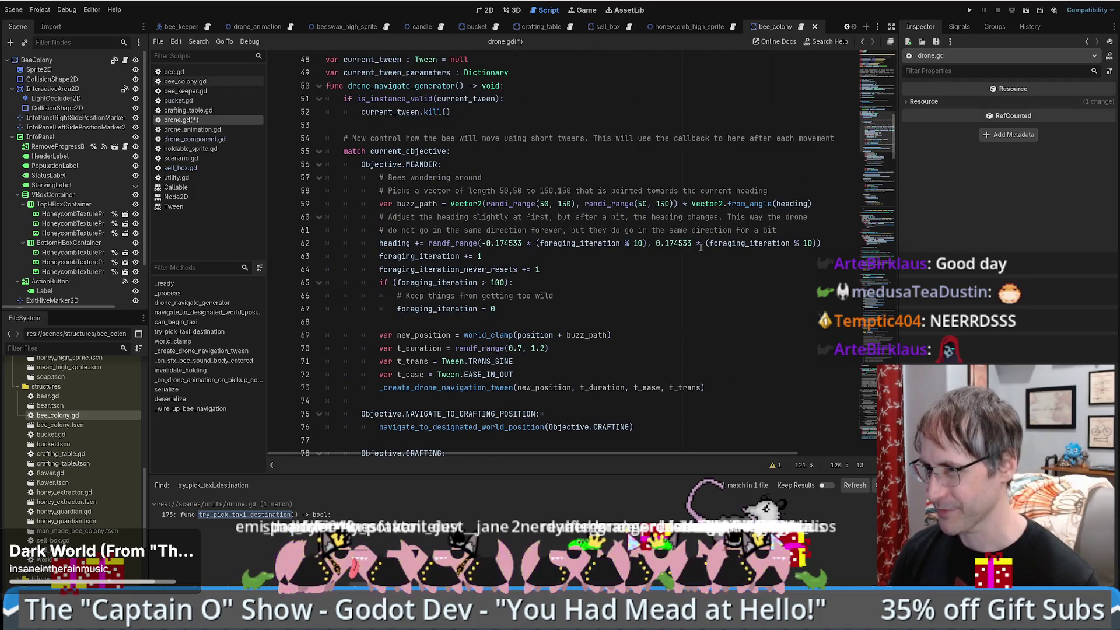
scroll(700, 247, down, 16)
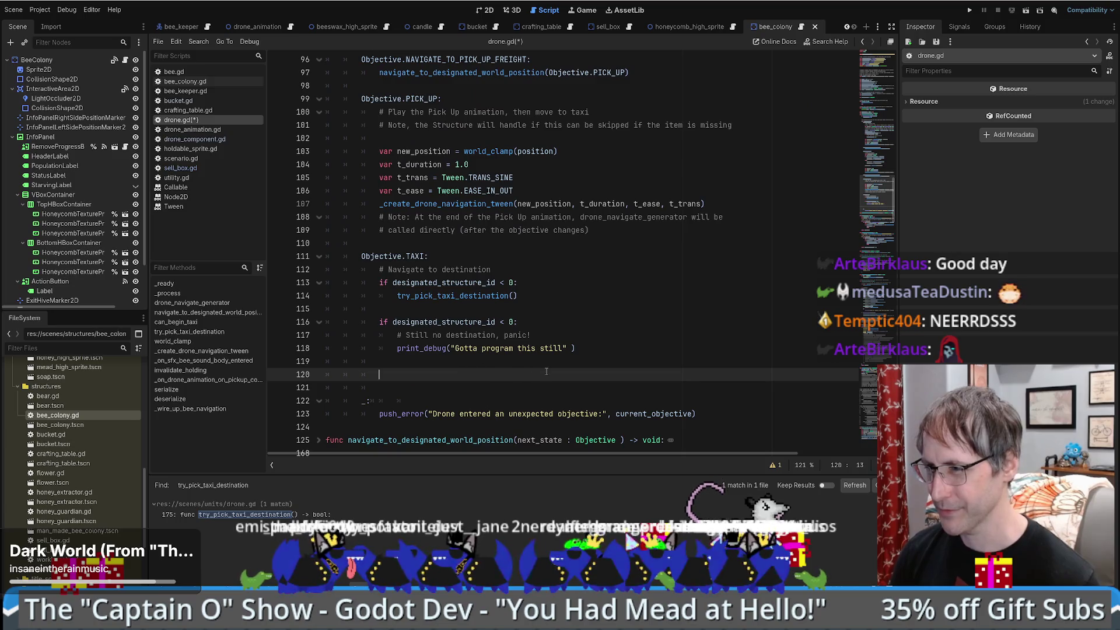
key(Up)
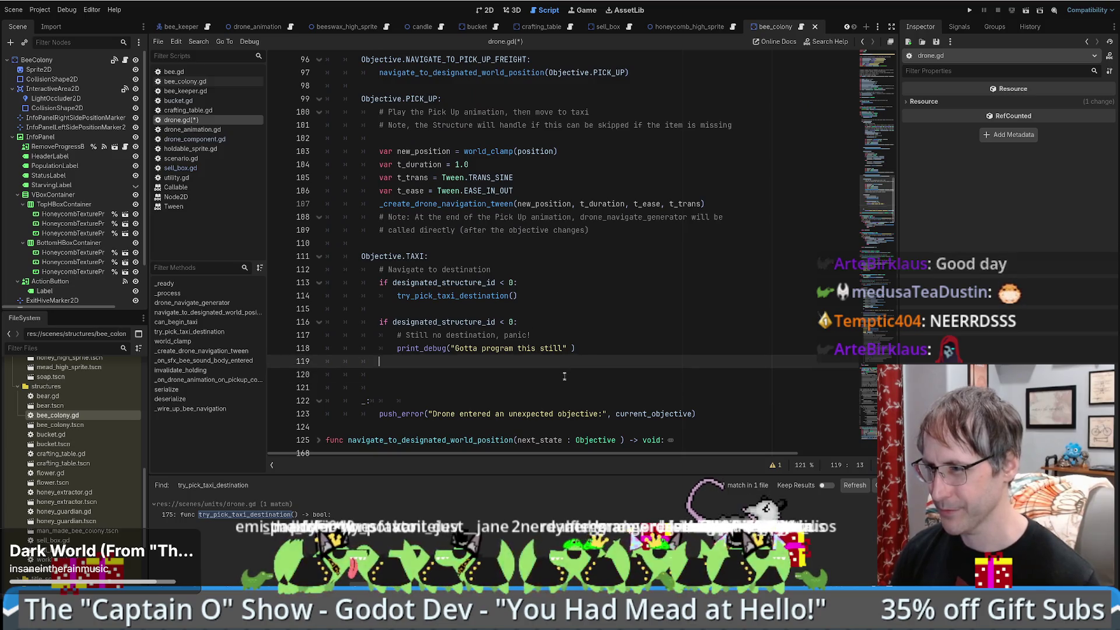
key(Down)
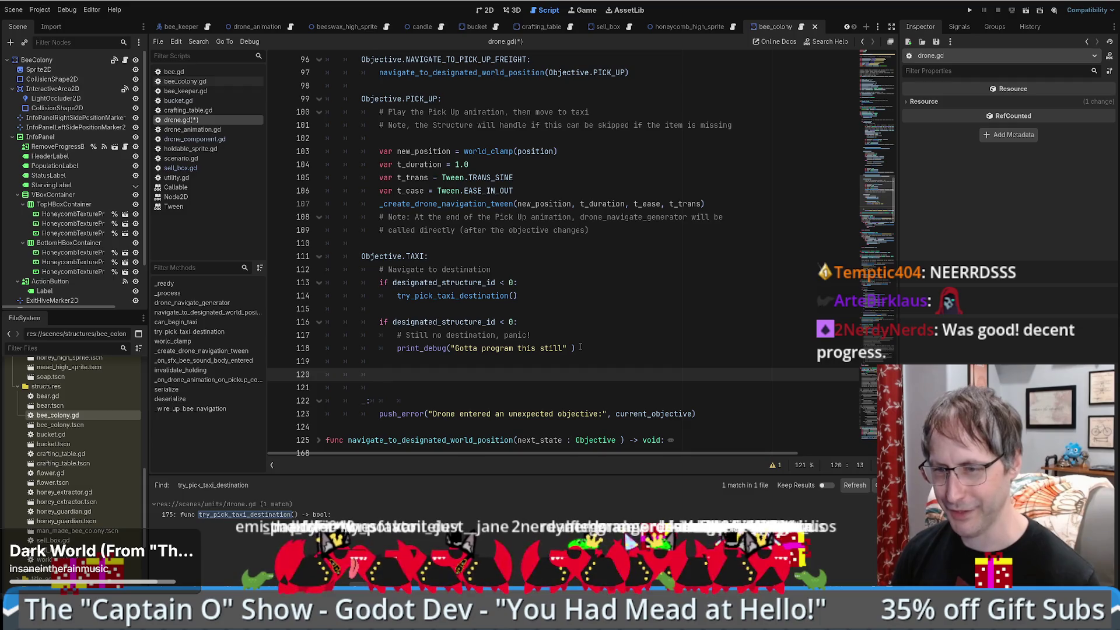
scroll(581, 348, down, 3)
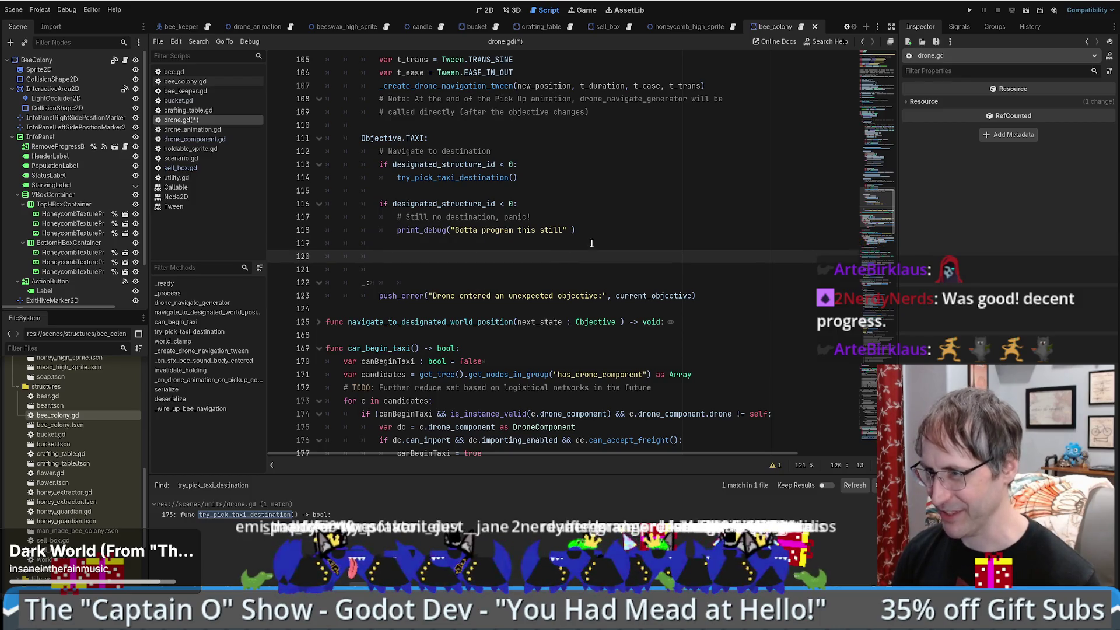
scroll(586, 244, down, 2)
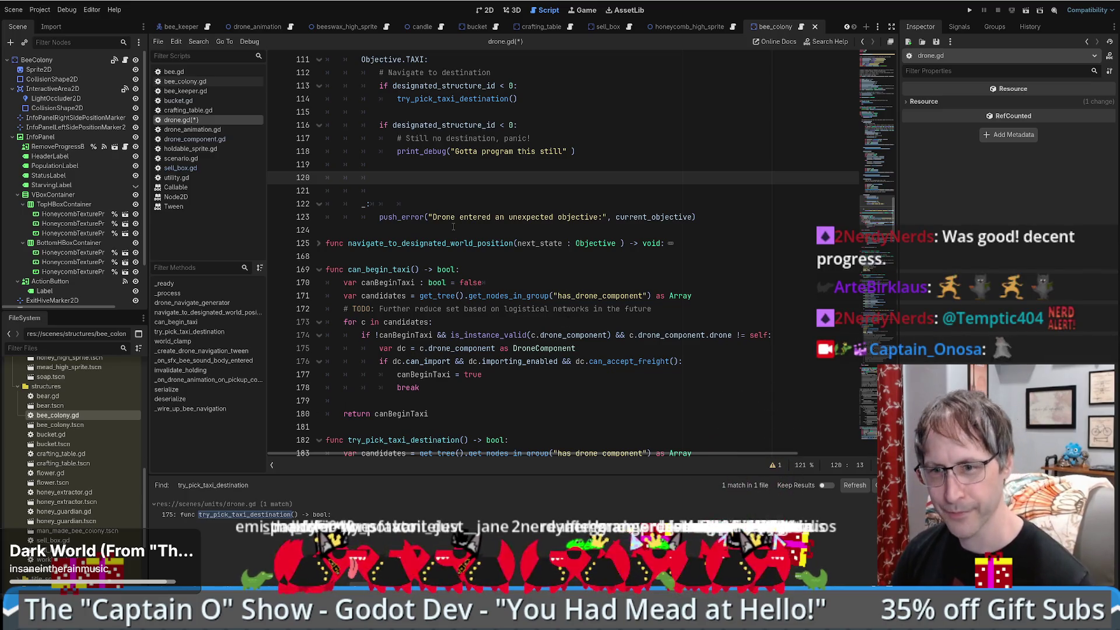
scroll(449, 262, up, 1)
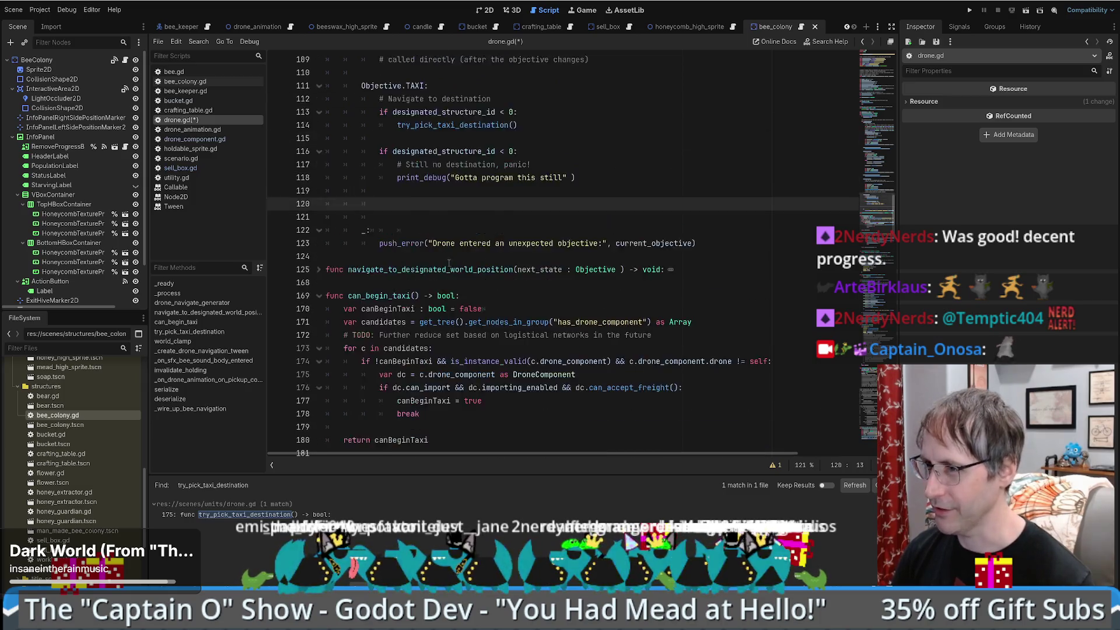
scroll(449, 262, up, 2)
click(503, 245)
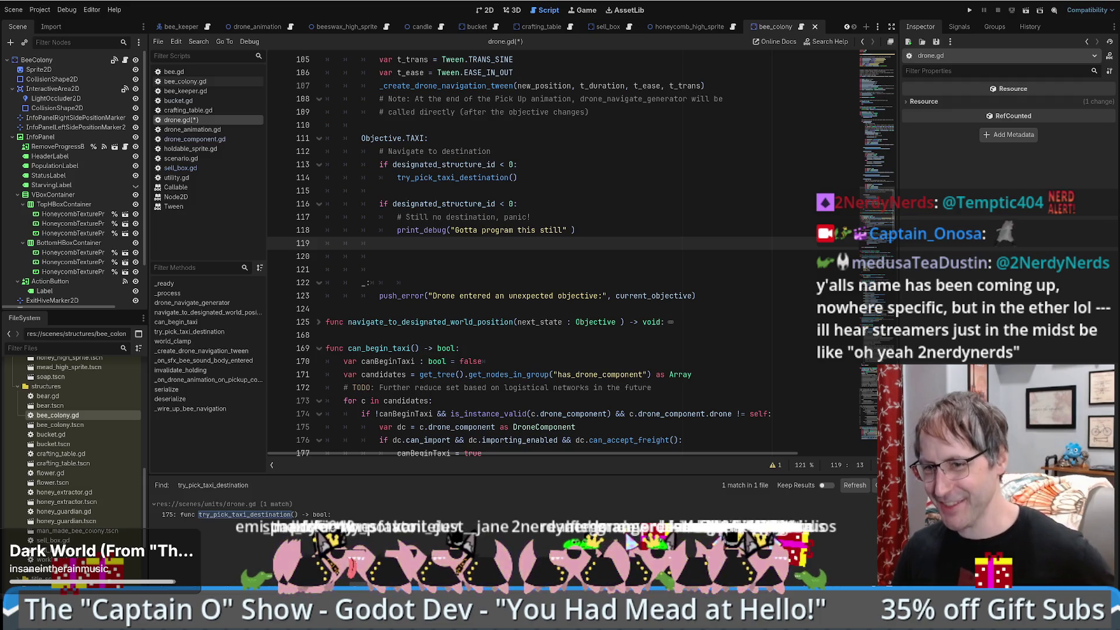
click(457, 259)
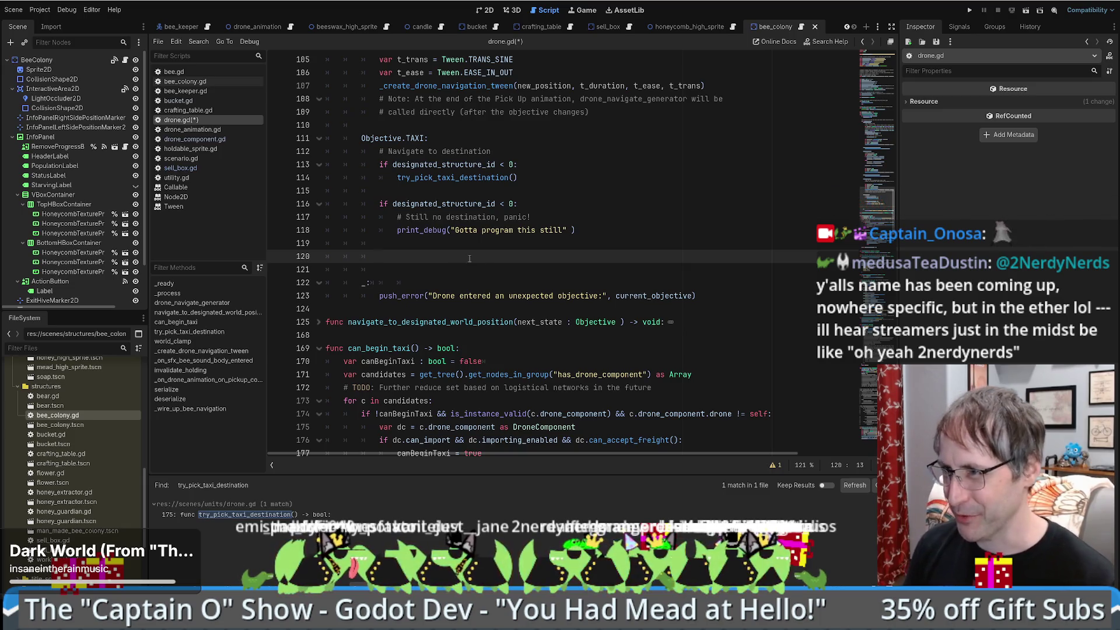
scroll(588, 252, up, 6)
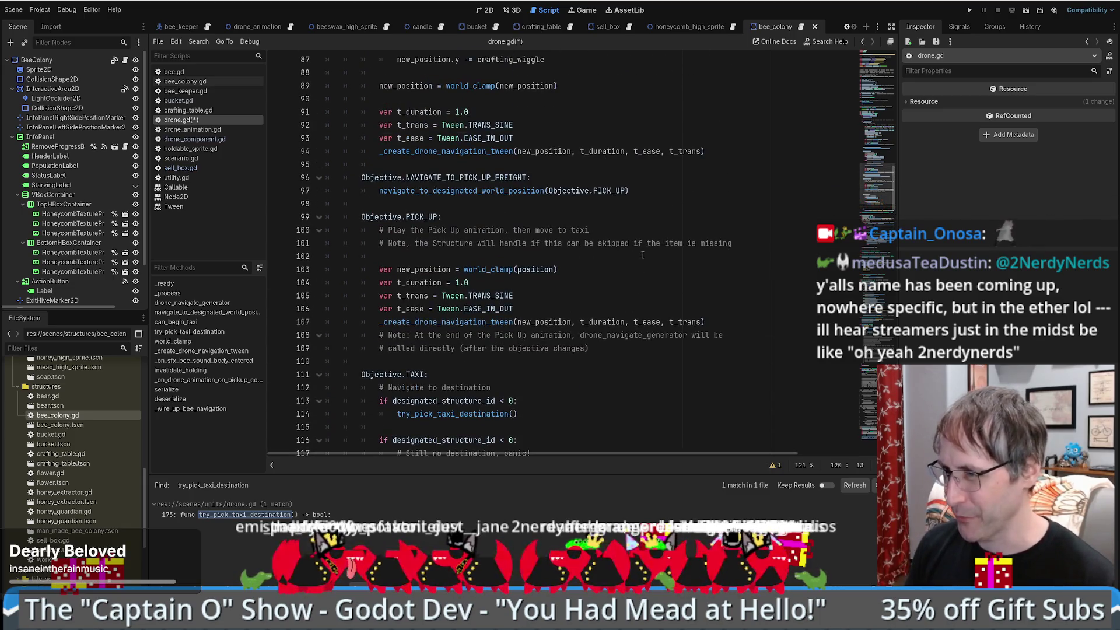
Step: Jump from the line-97 navigate_to_designated_world_position call to its function definition
scroll(640, 264, up, 14)
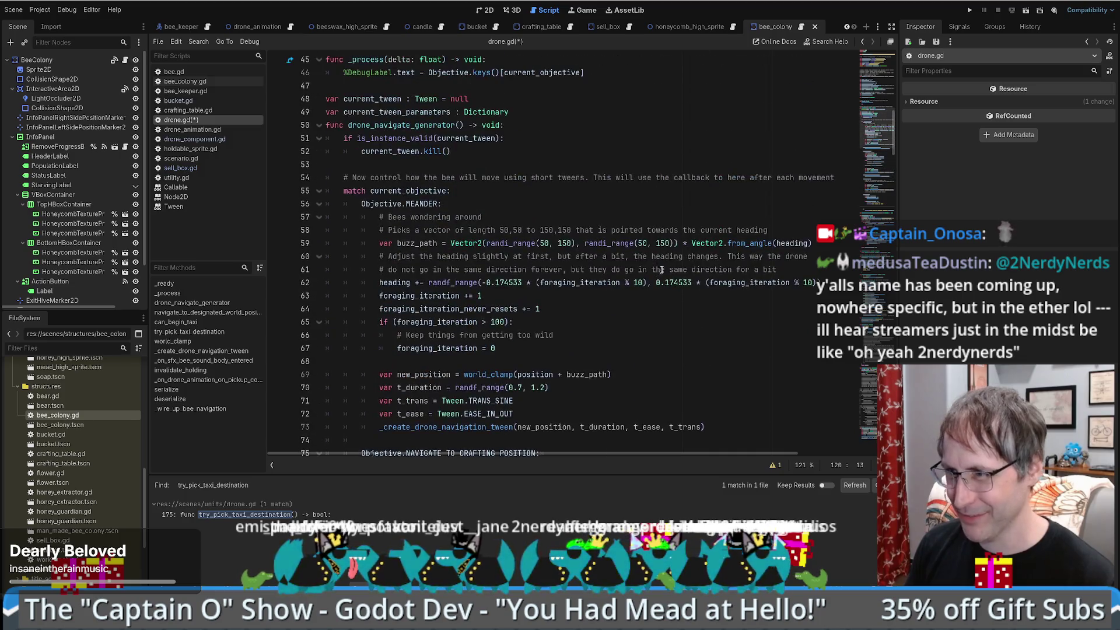
scroll(647, 262, up, 4)
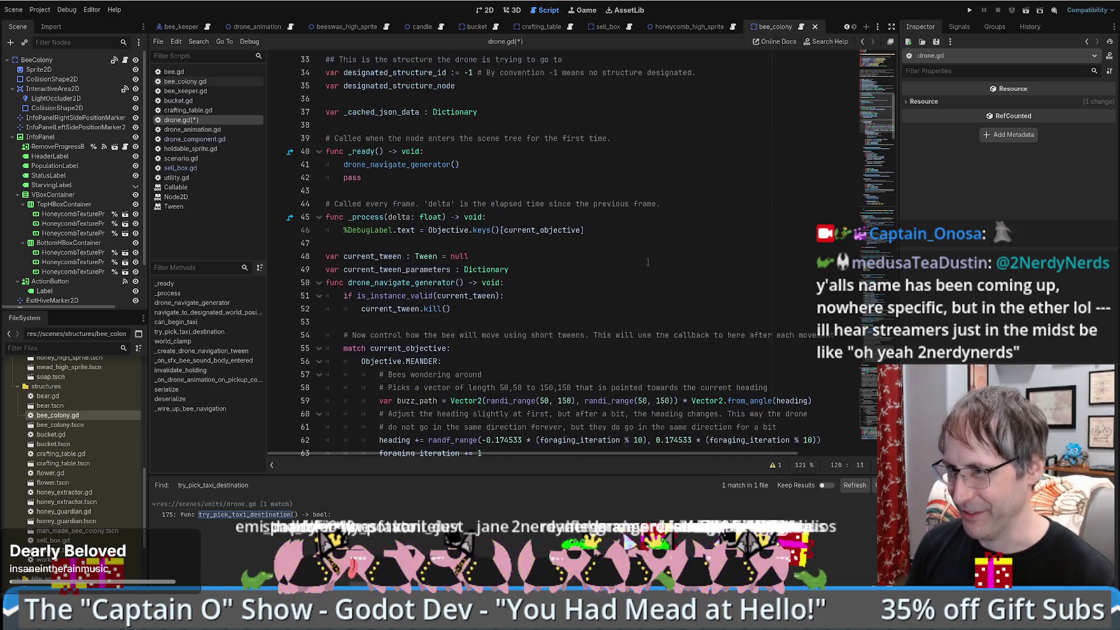
scroll(653, 267, down, 18)
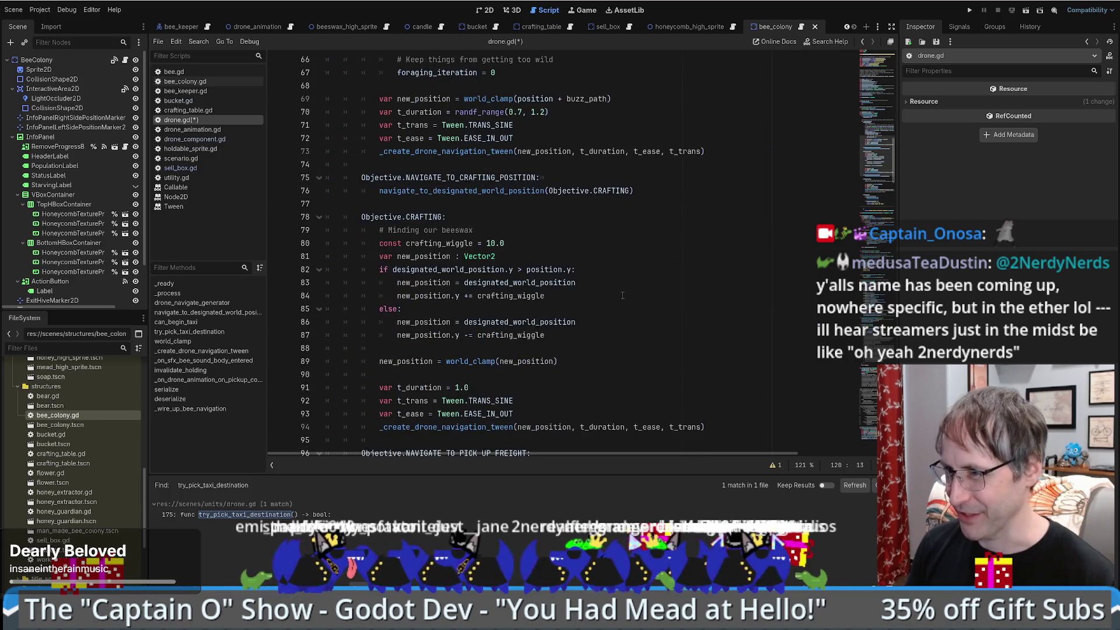
scroll(606, 294, down, 7)
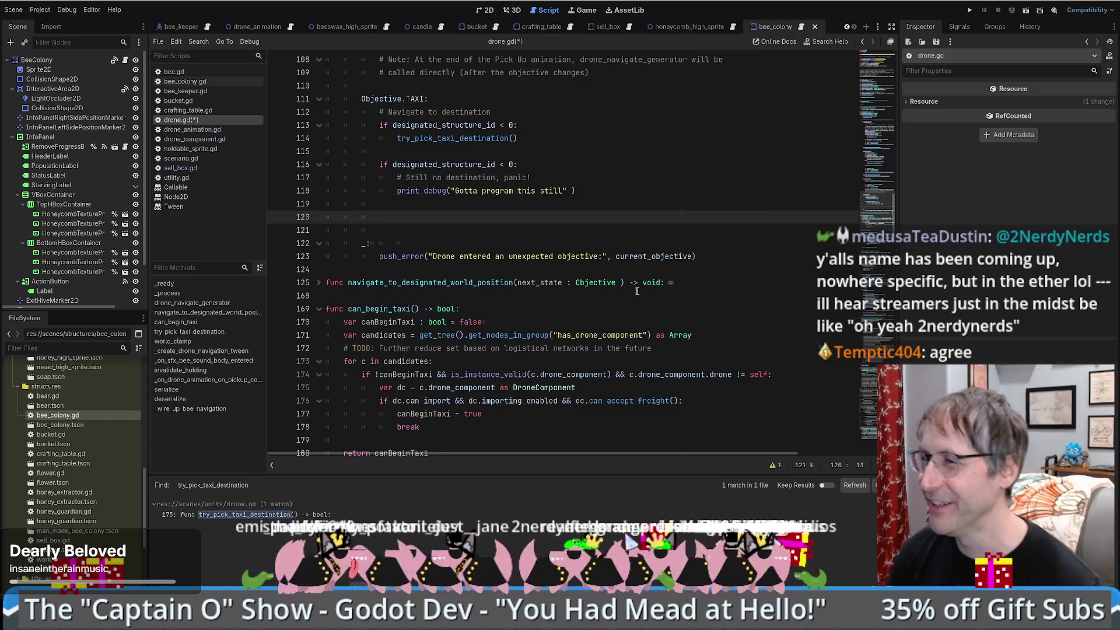
scroll(605, 217, up, 1)
scroll(605, 217, up, 1)
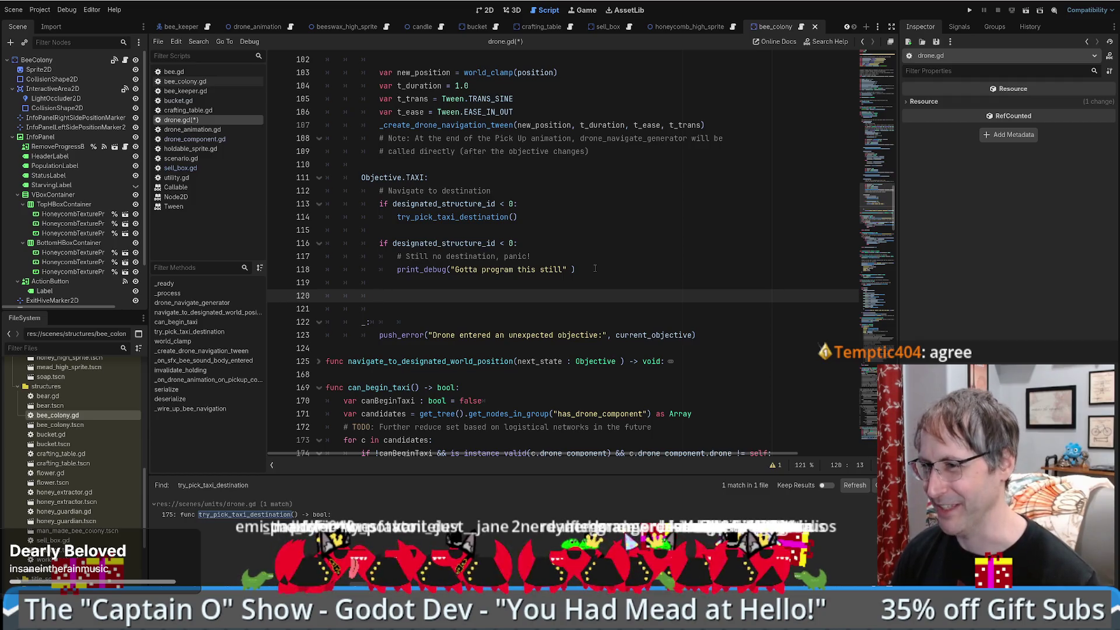
scroll(558, 306, up, 1)
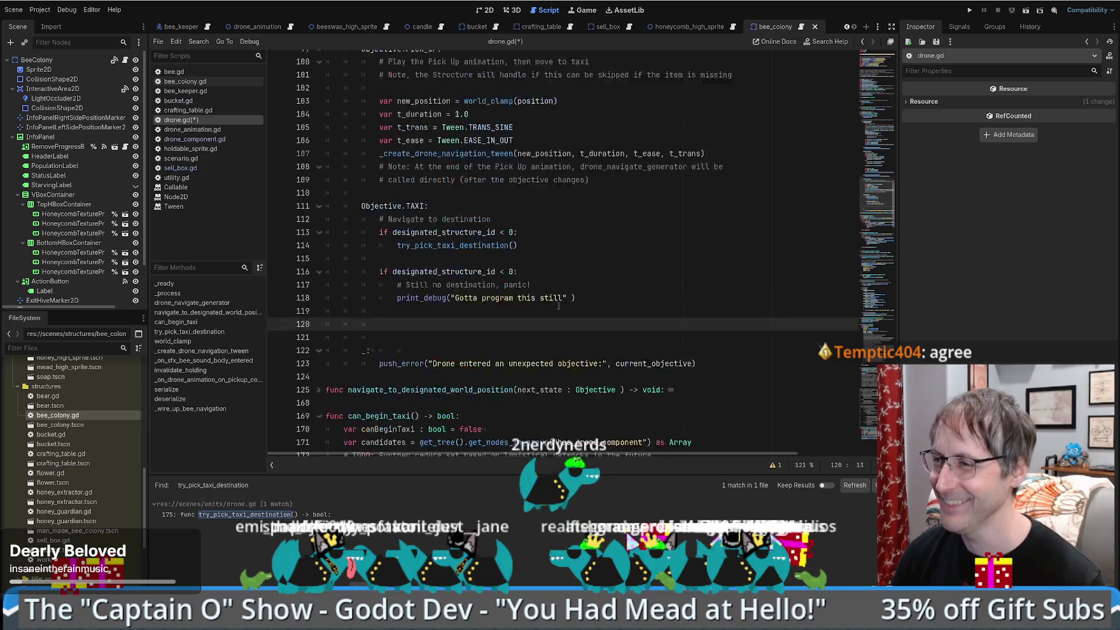
scroll(558, 306, down, 1)
scroll(620, 295, up, 2)
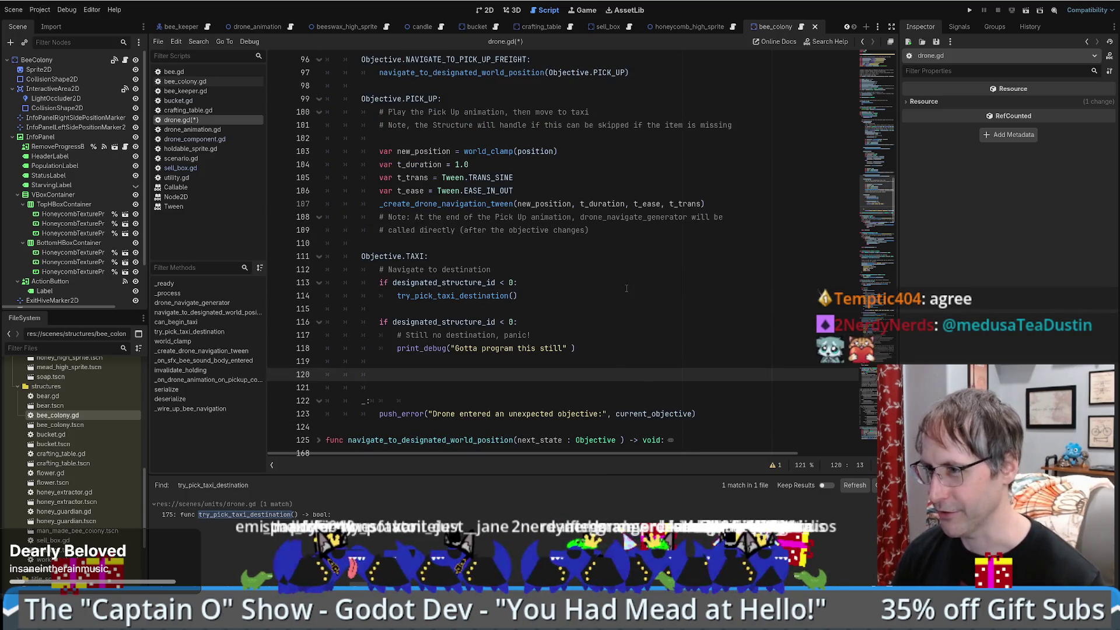
scroll(583, 291, down, 1)
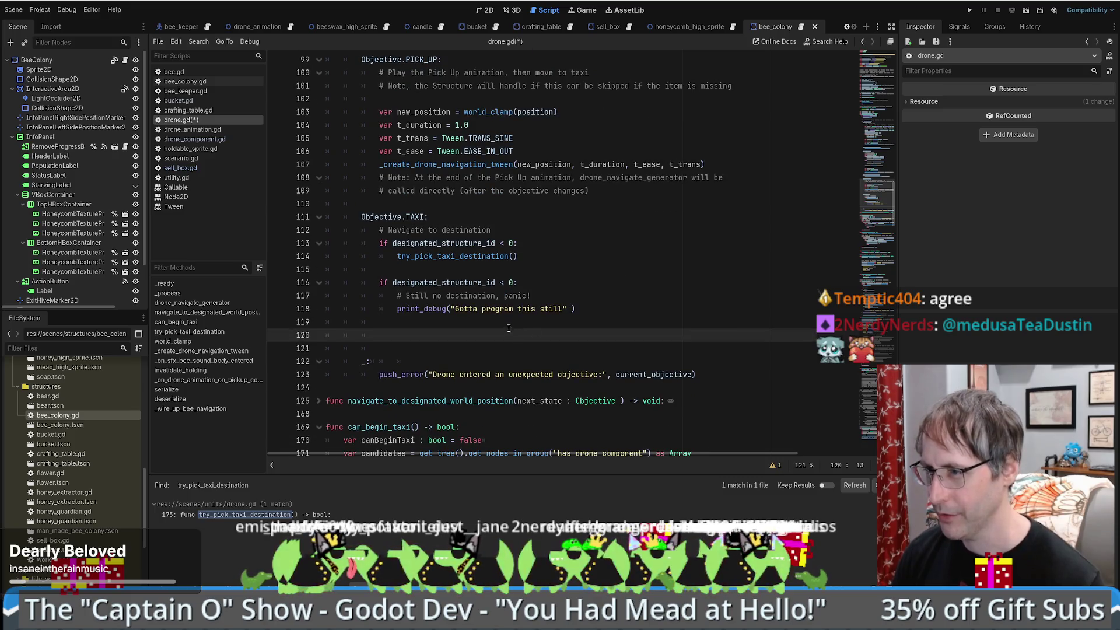
scroll(630, 266, up, 6)
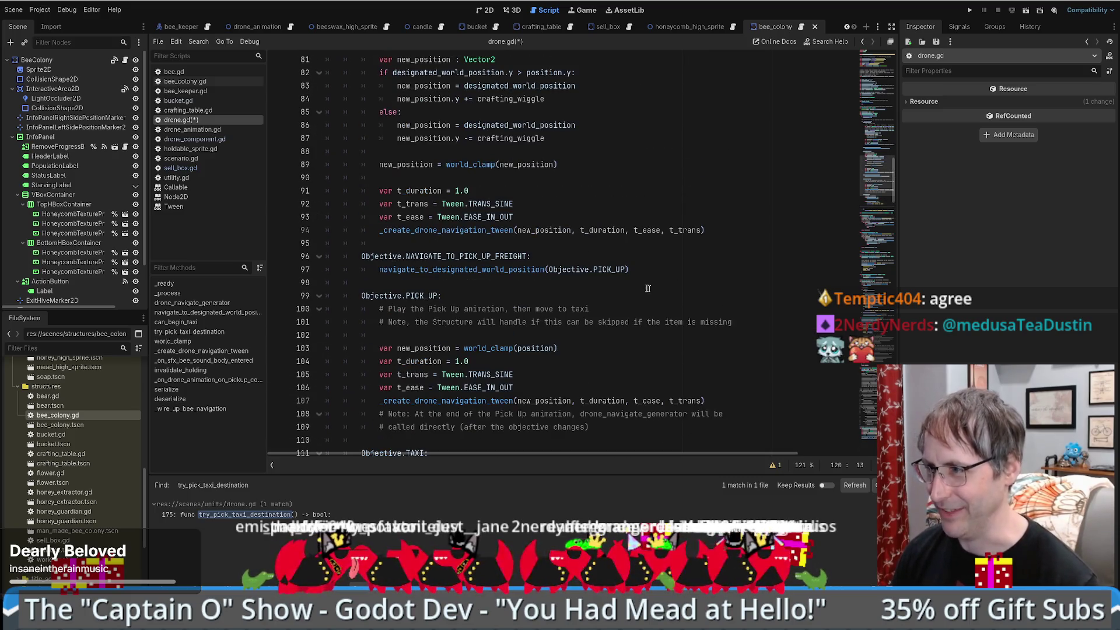
click(496, 271)
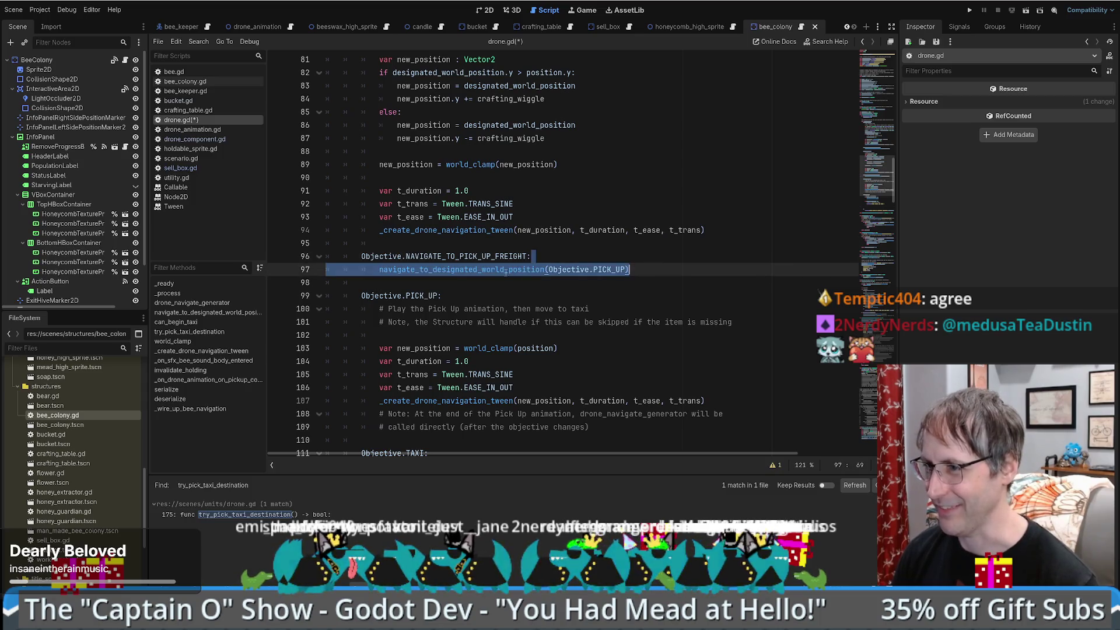
ctrl+click(482, 271)
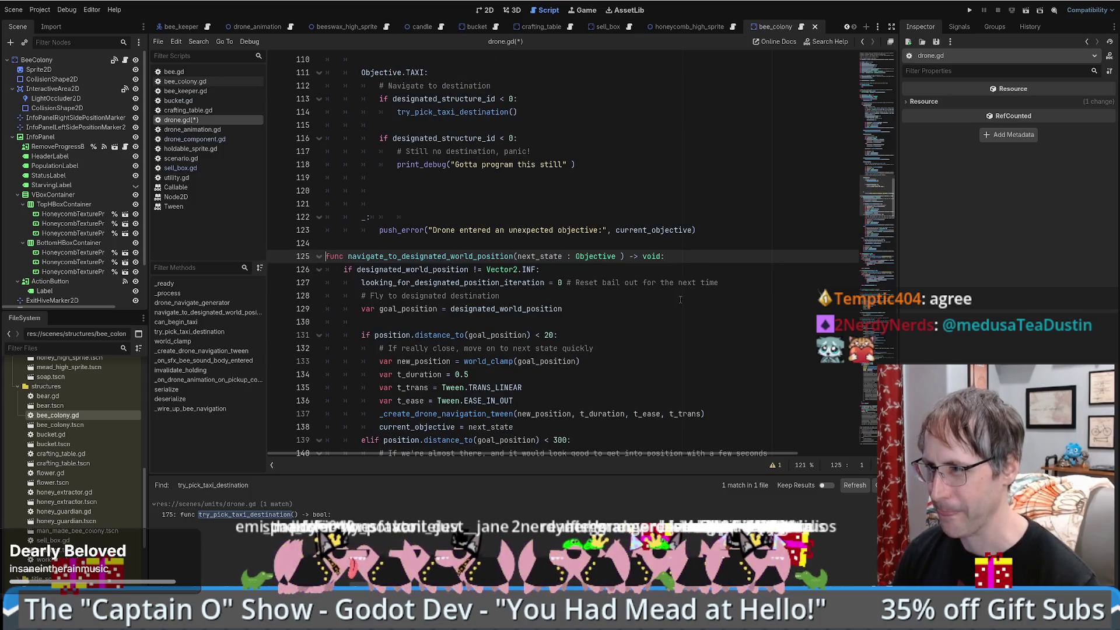
scroll(662, 294, down, 4)
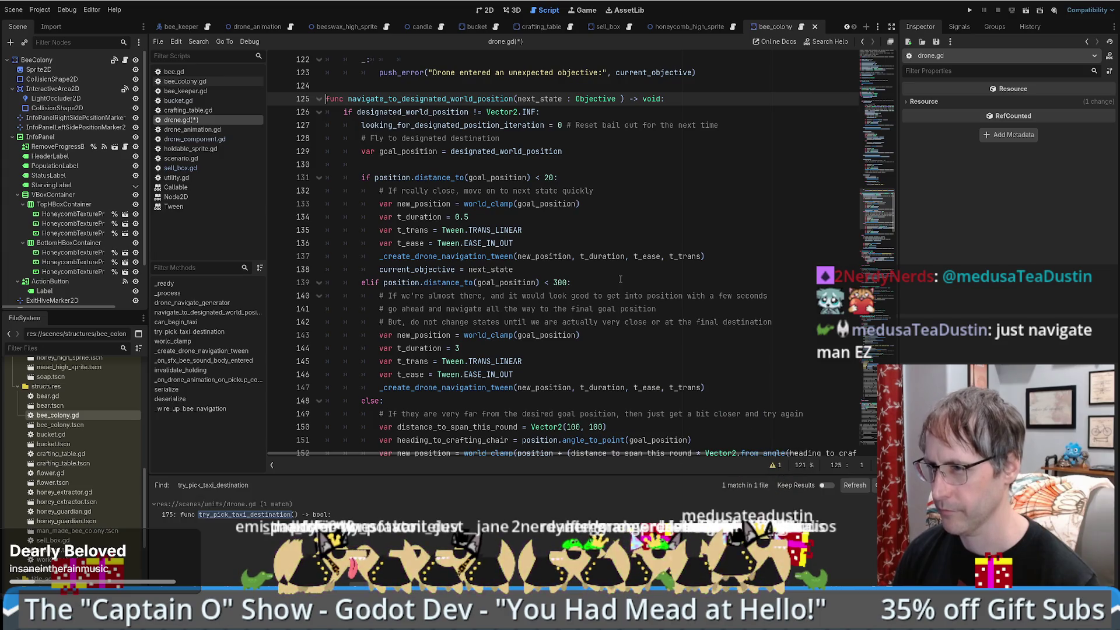
scroll(620, 279, down, 1)
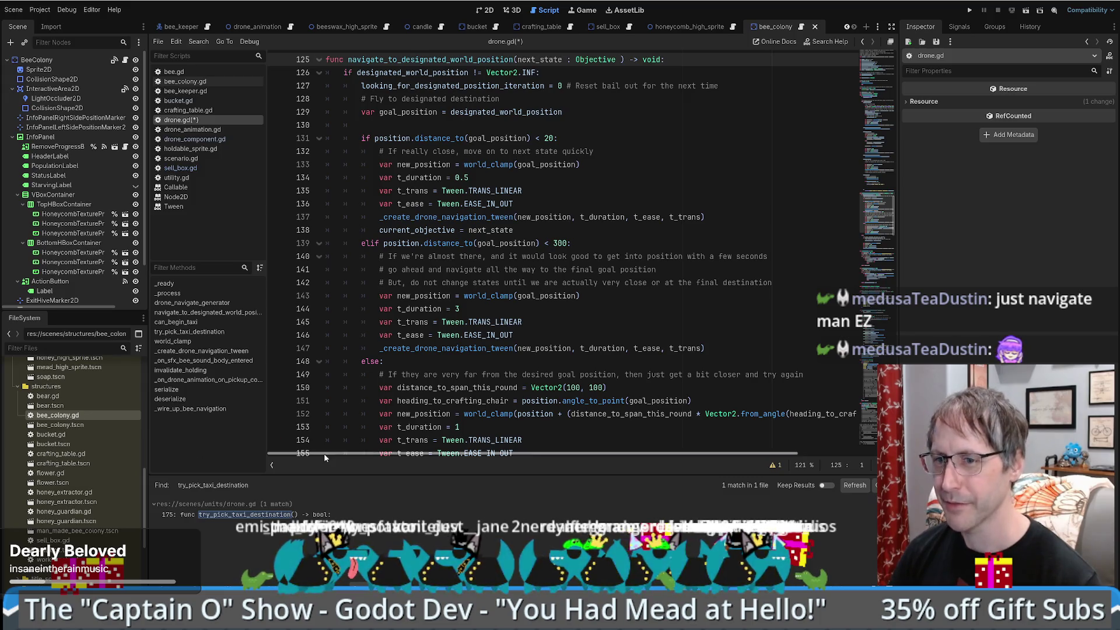
click(648, 283)
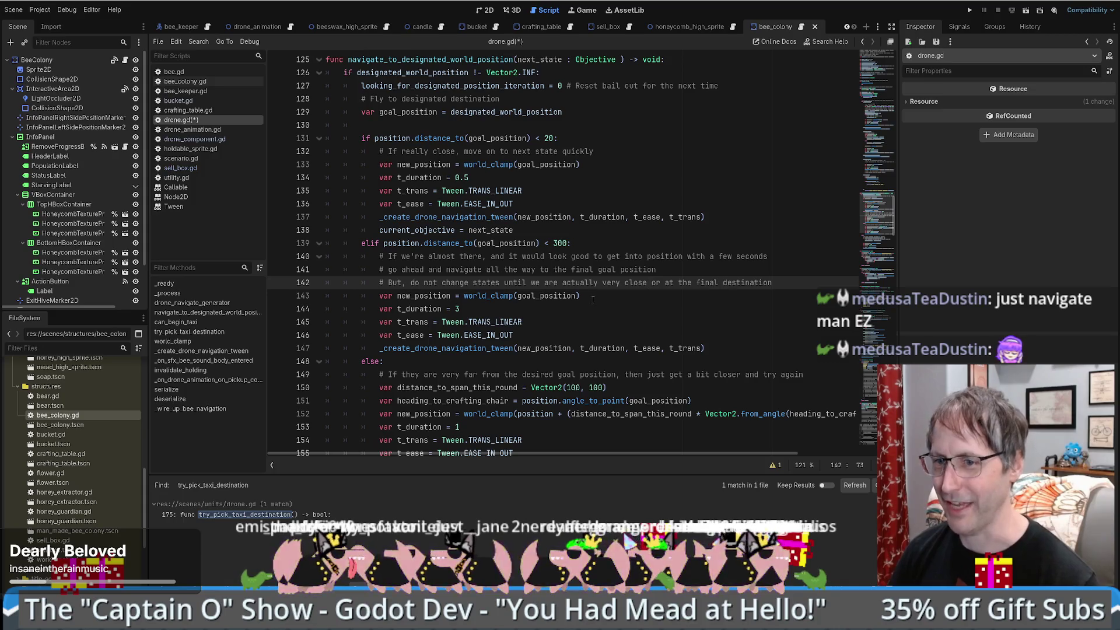
click(601, 307)
scroll(602, 303, down, 2)
scroll(603, 302, up, 3)
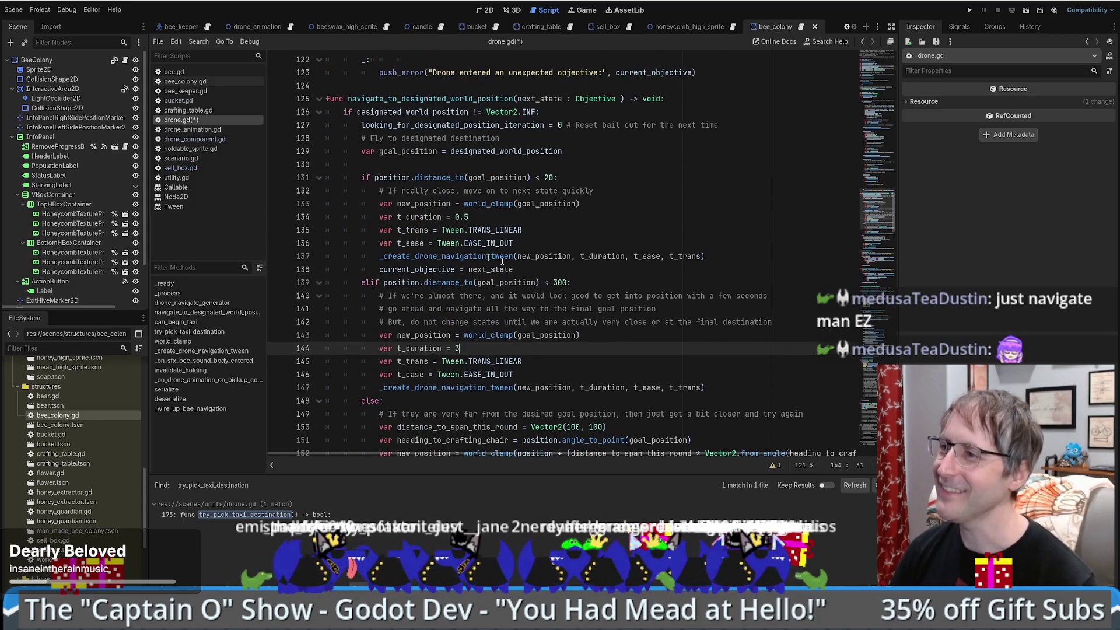
double_click(449, 100)
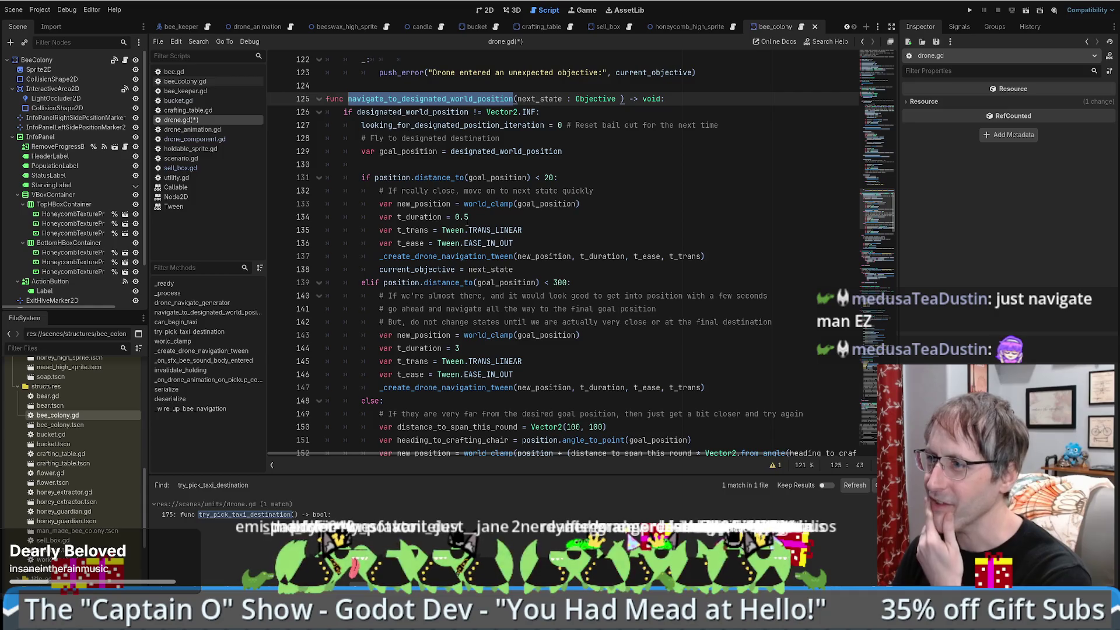
mouse_move(410, 177)
mouse_down()
mouse_move(500, 191)
mouse_move(507, 213)
mouse_up()
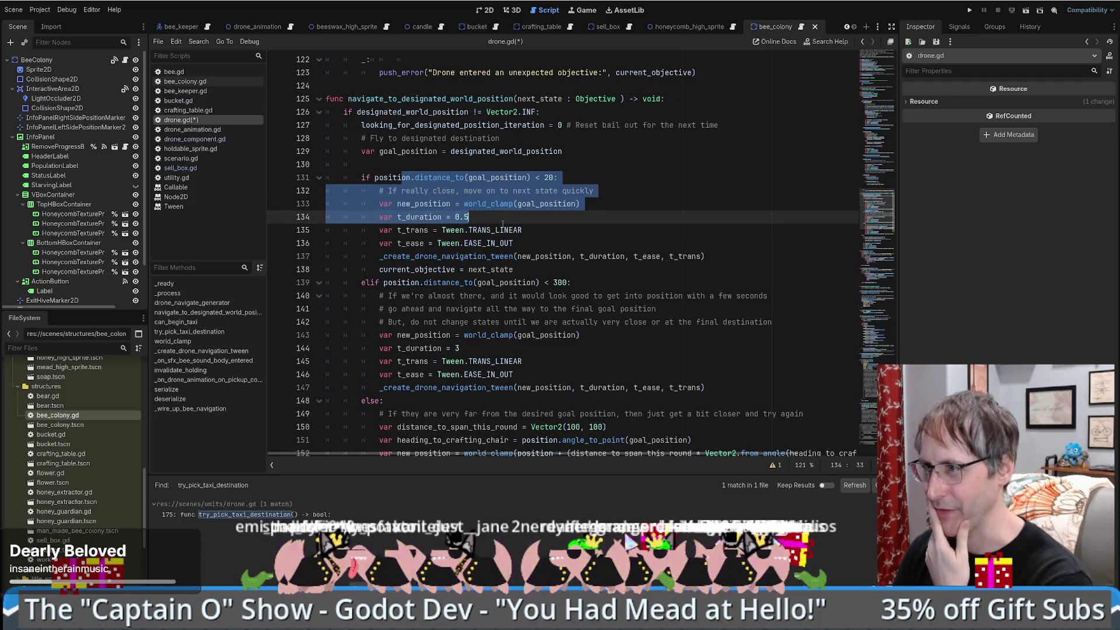
scroll(501, 224, down, 1)
double_click(490, 230)
scroll(477, 249, down, 3)
scroll(468, 249, down, 1)
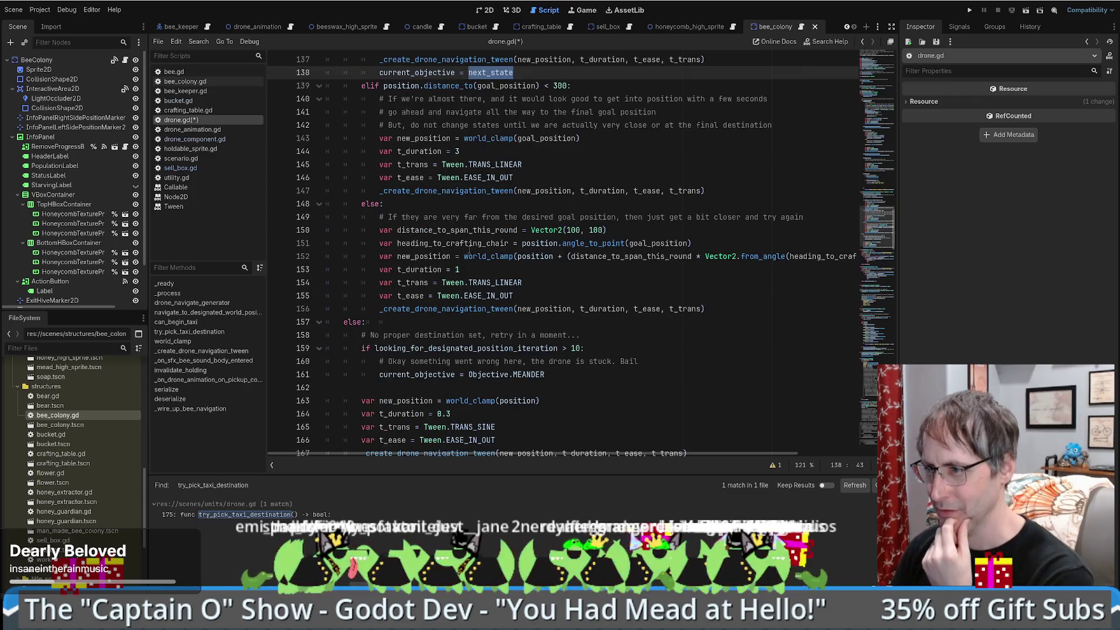
scroll(468, 250, down, 2)
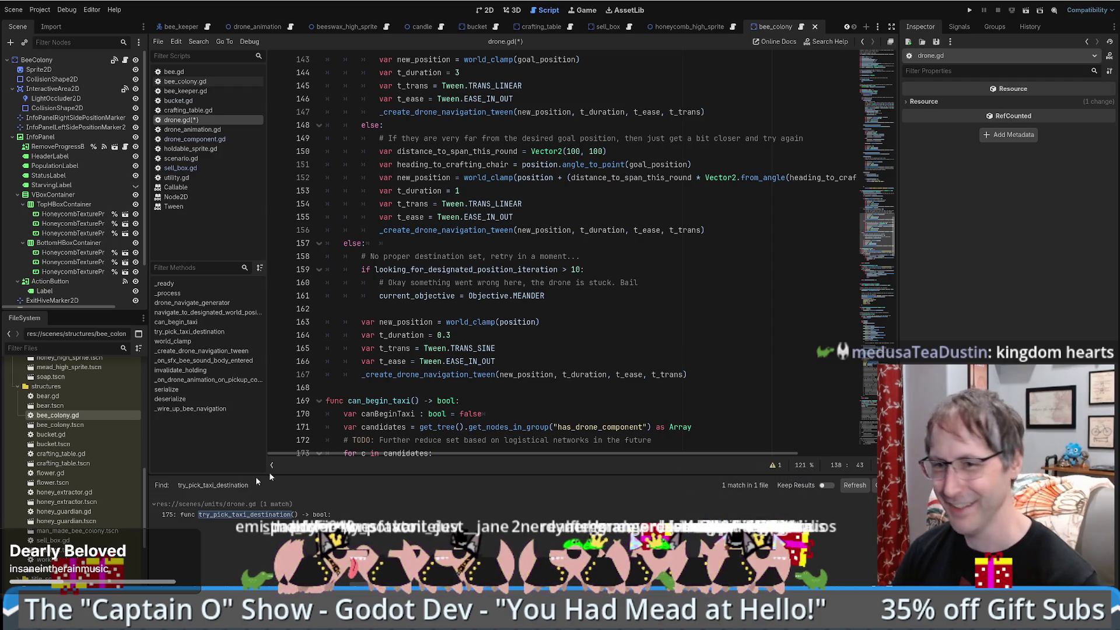
click(478, 348)
click(542, 348)
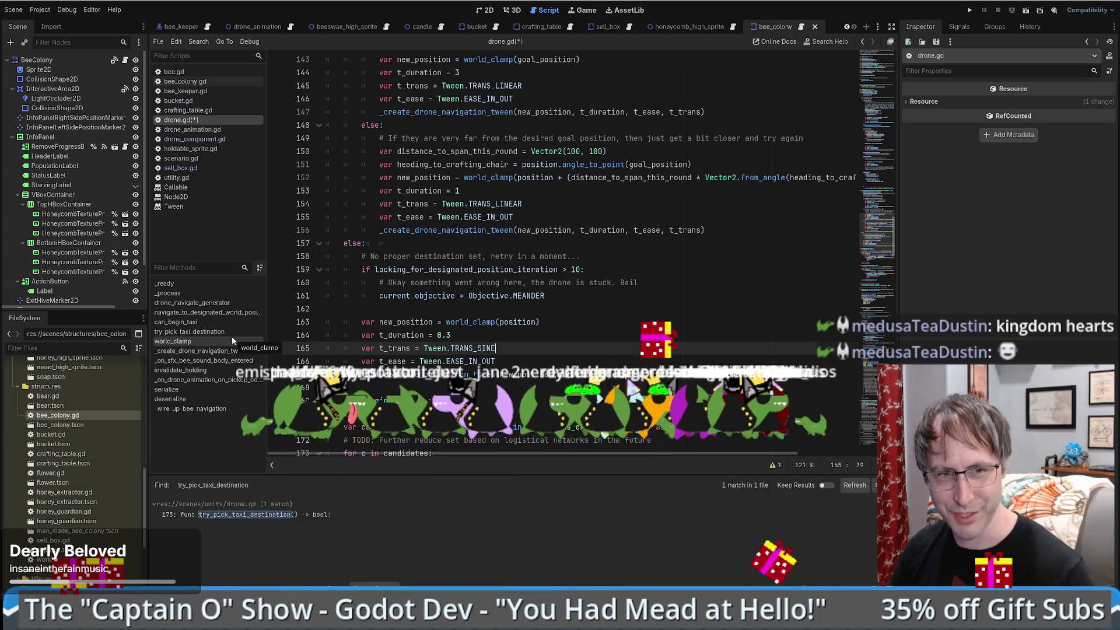
scroll(606, 337, down, 5)
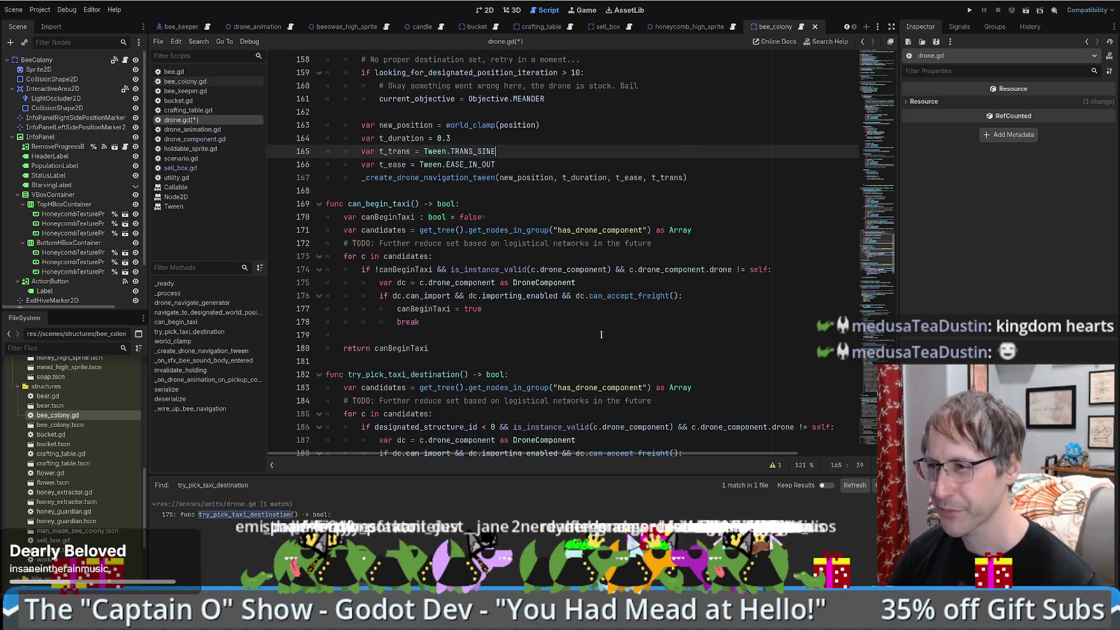
scroll(584, 331, up, 8)
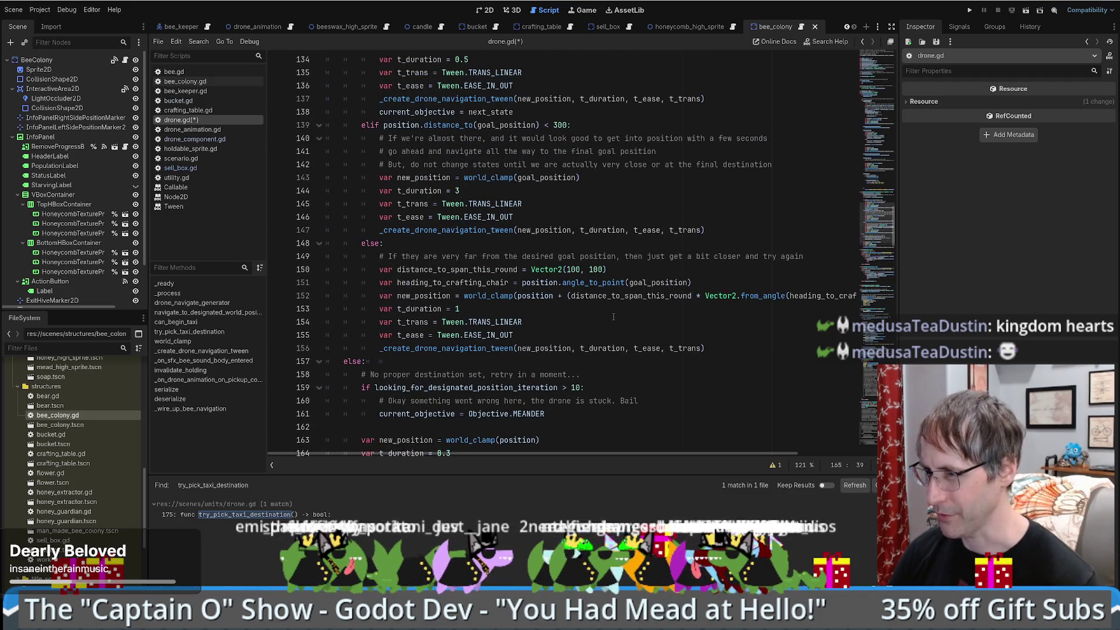
scroll(612, 321, down, 4)
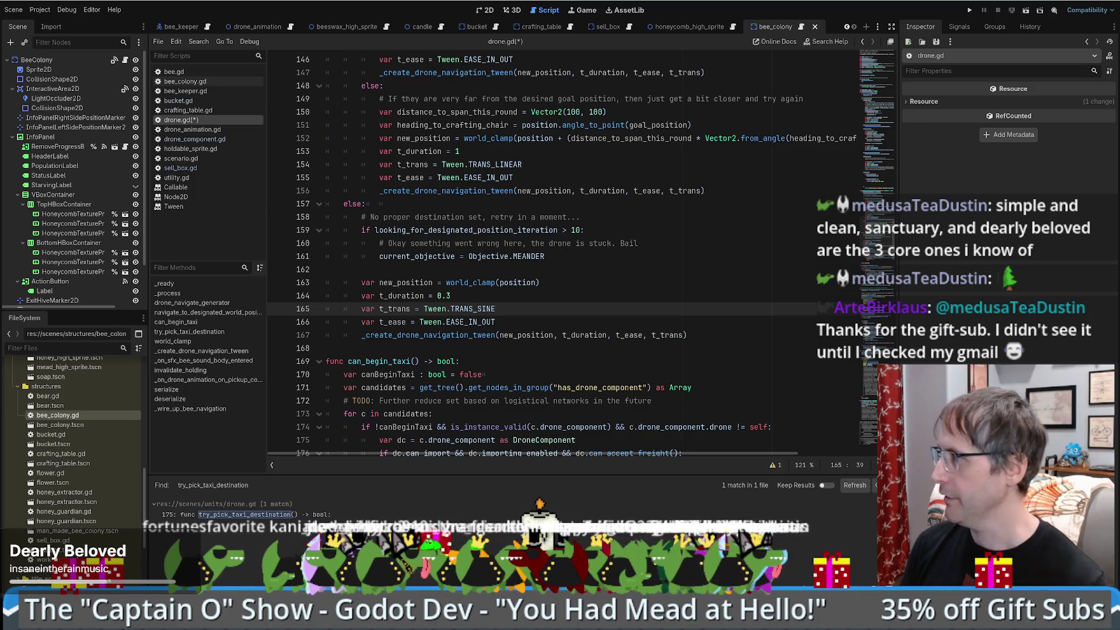
scroll(609, 286, up, 1)
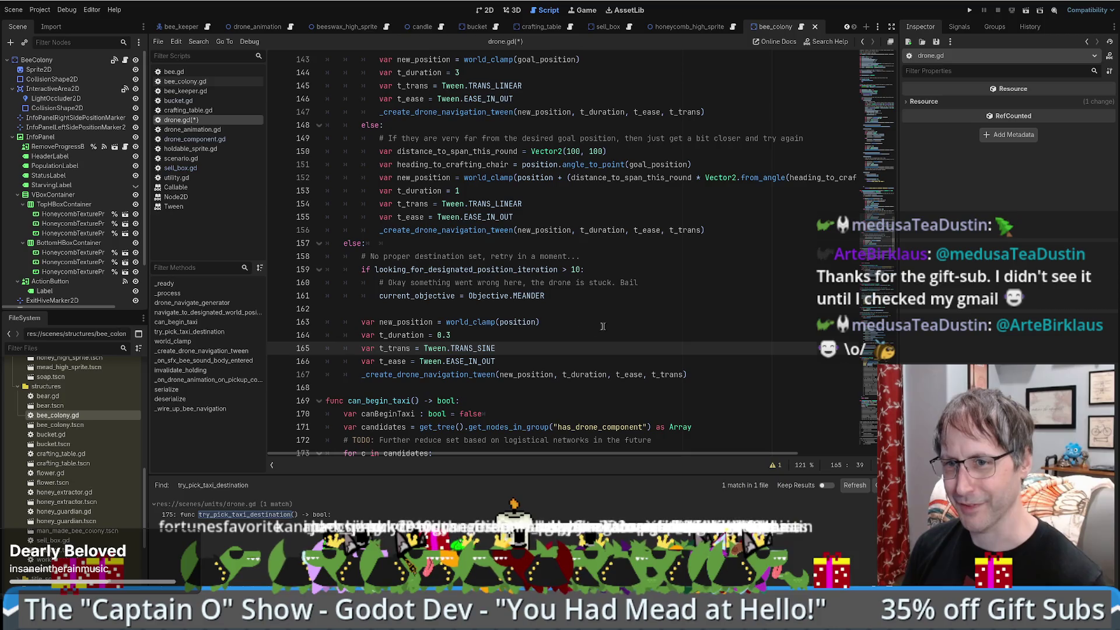
click(627, 325)
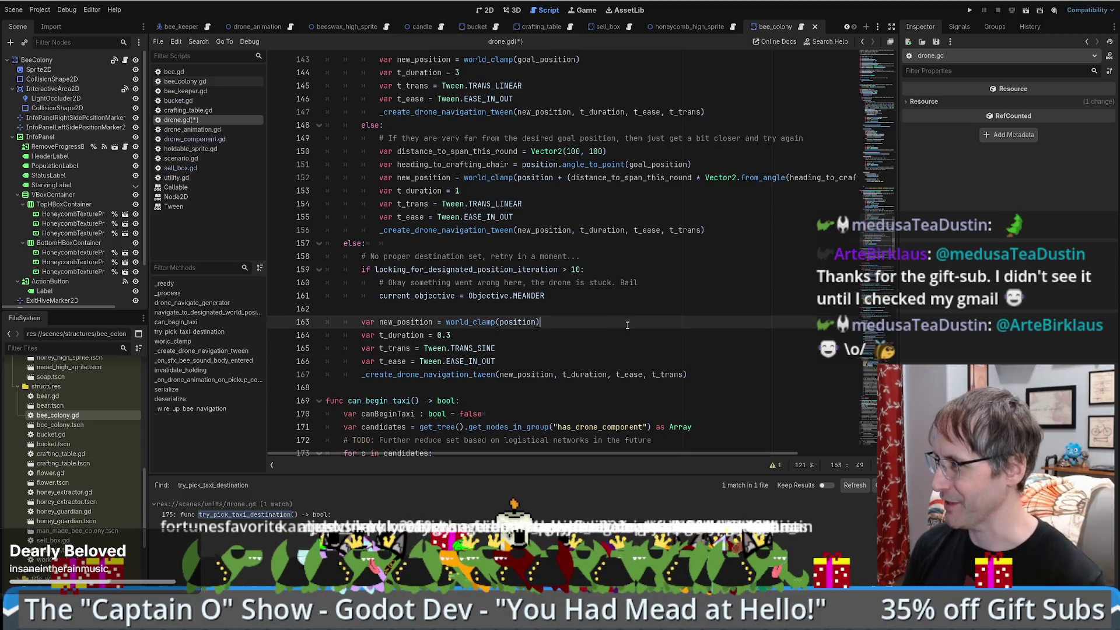
scroll(607, 301, down, 3)
click(589, 277)
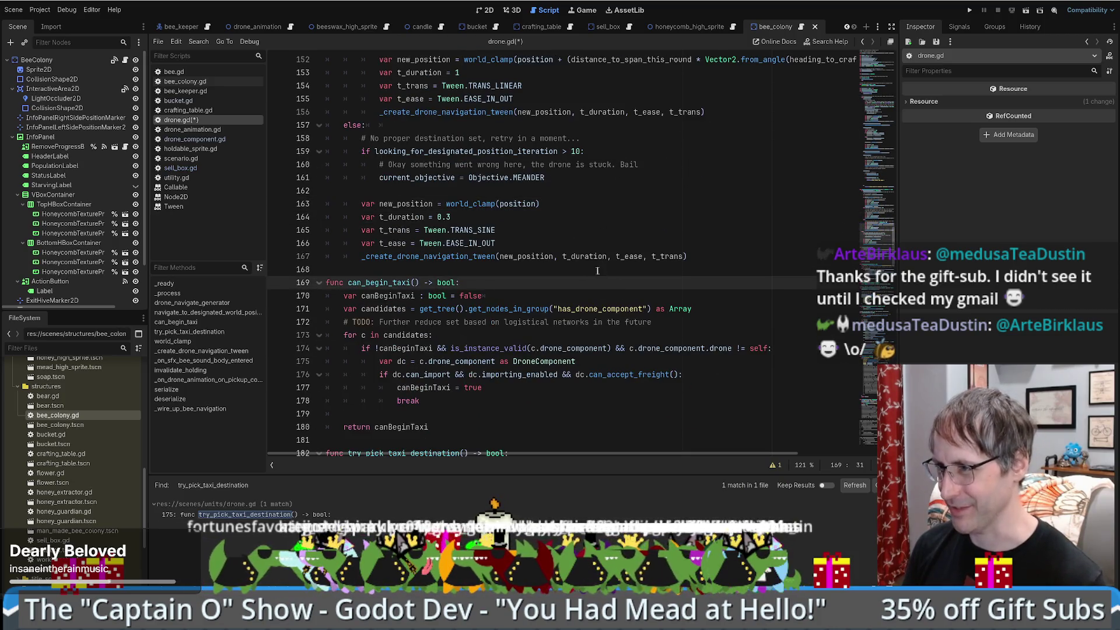
click(597, 270)
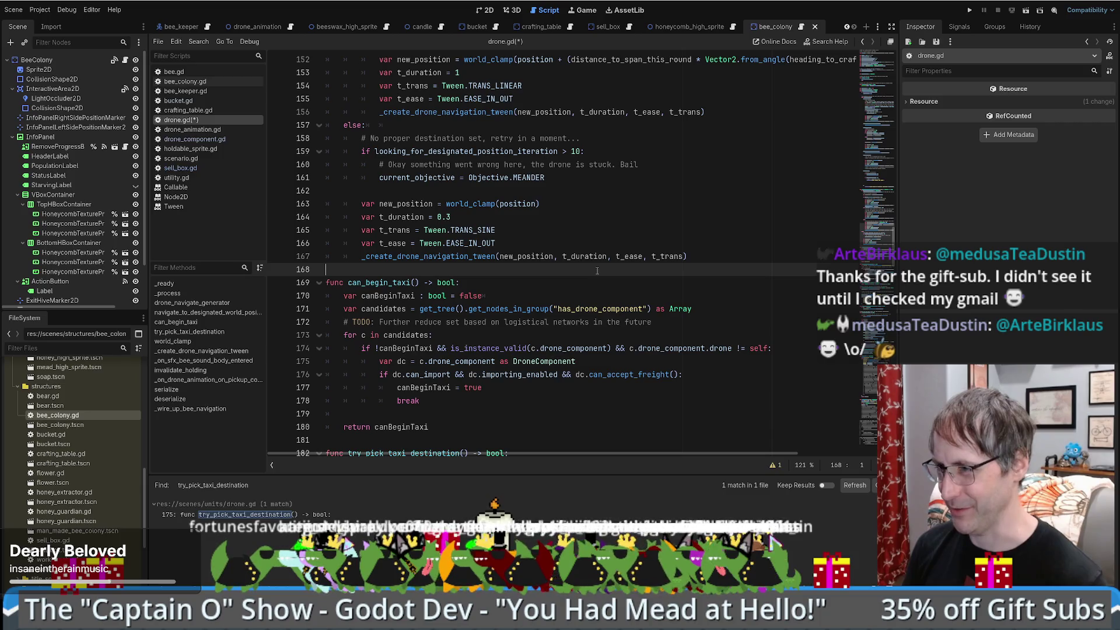
click(695, 256)
scroll(647, 241, up, 3)
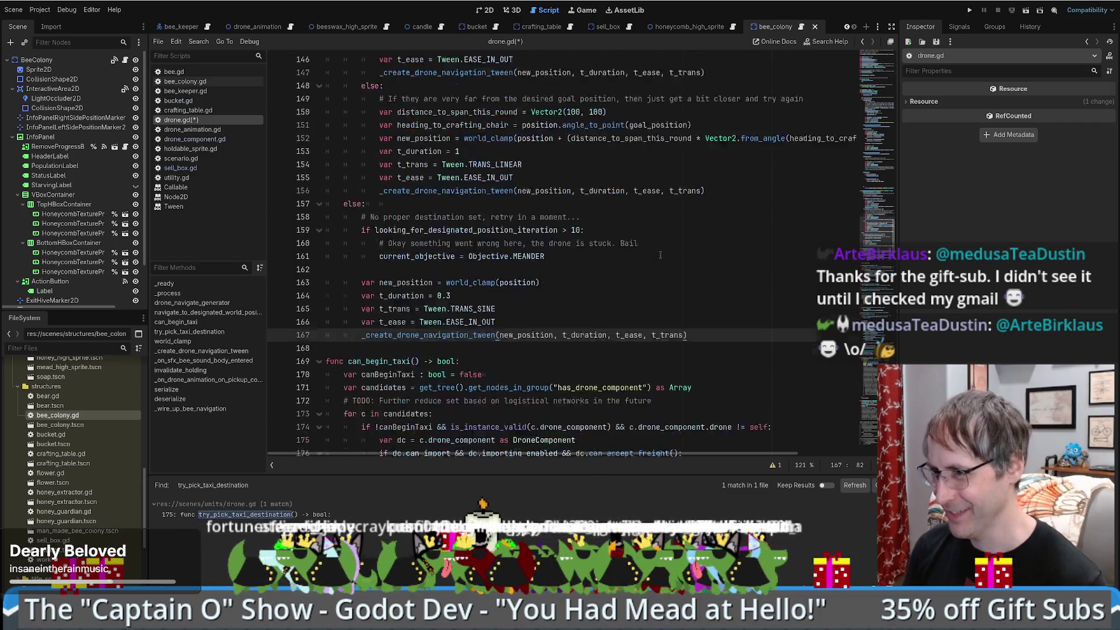
scroll(651, 274, down, 2)
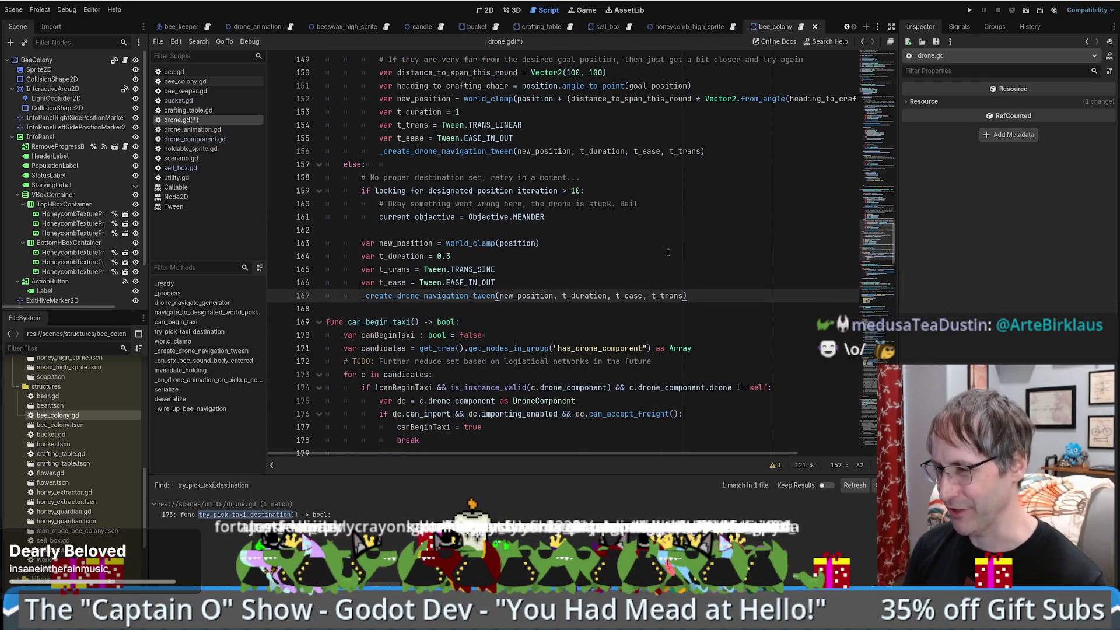
scroll(671, 245, up, 9)
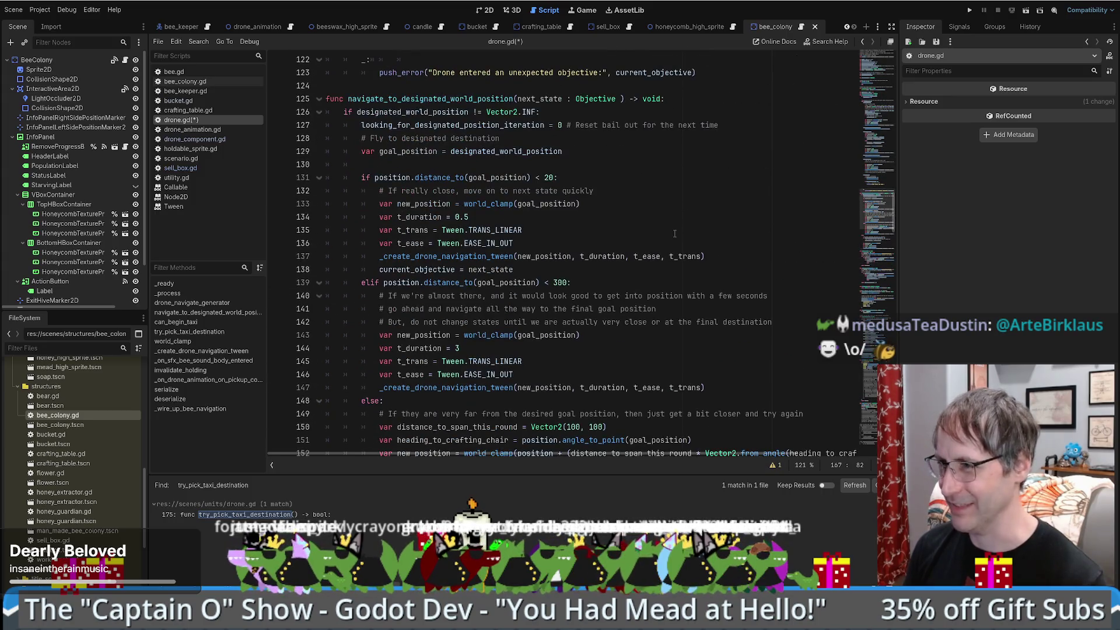
click(674, 234)
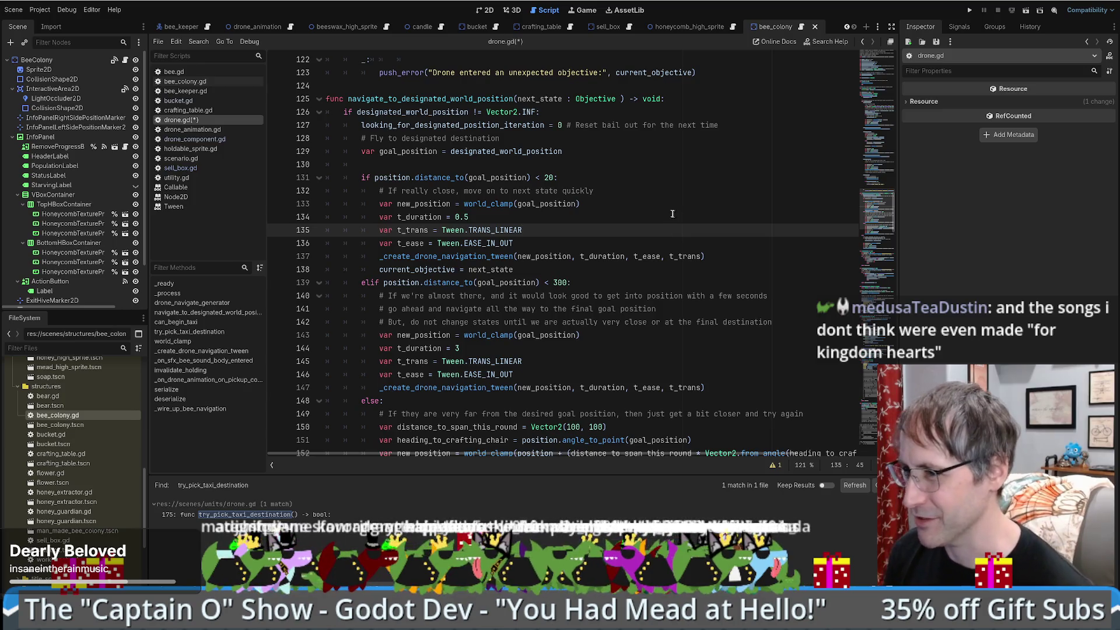
scroll(671, 233, down, 10)
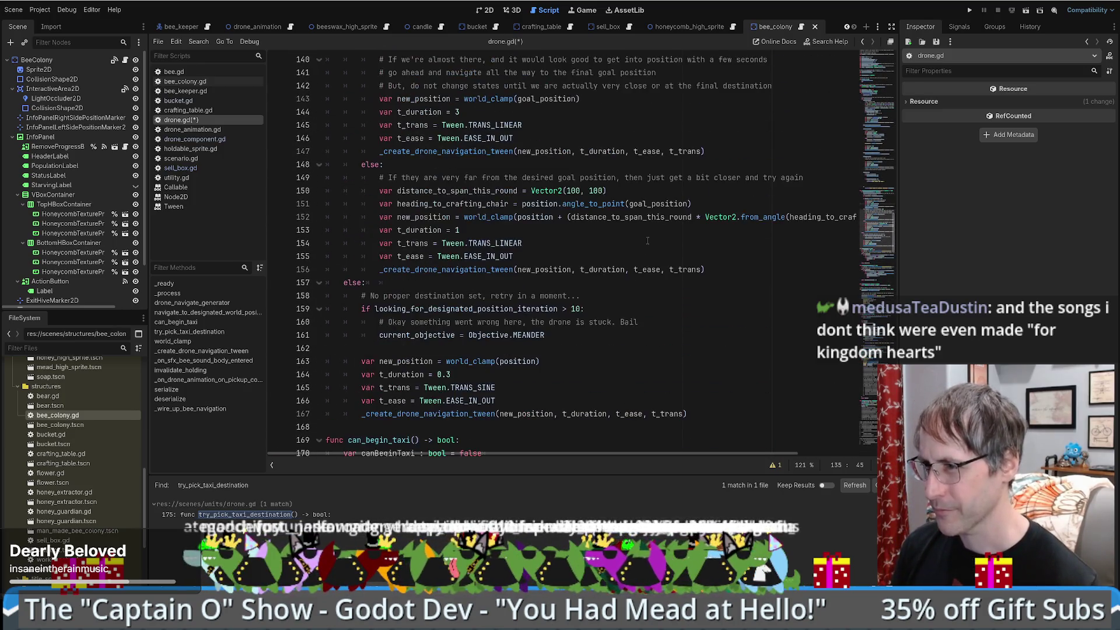
scroll(646, 242, up, 7)
scroll(563, 344, down, 5)
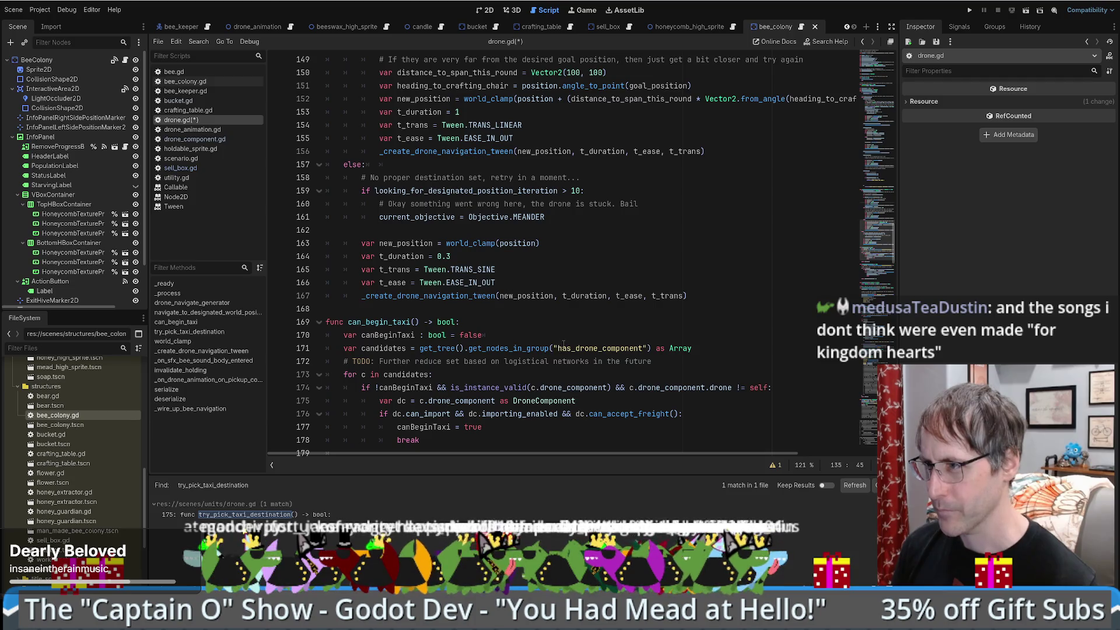
scroll(558, 267, up, 1)
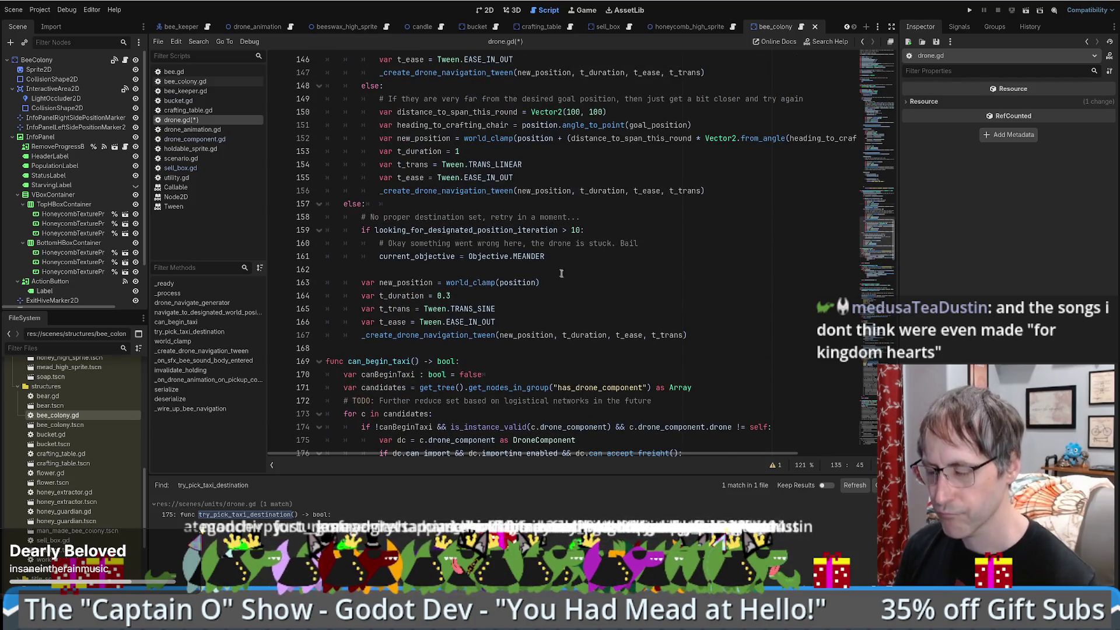
scroll(565, 280, up, 4)
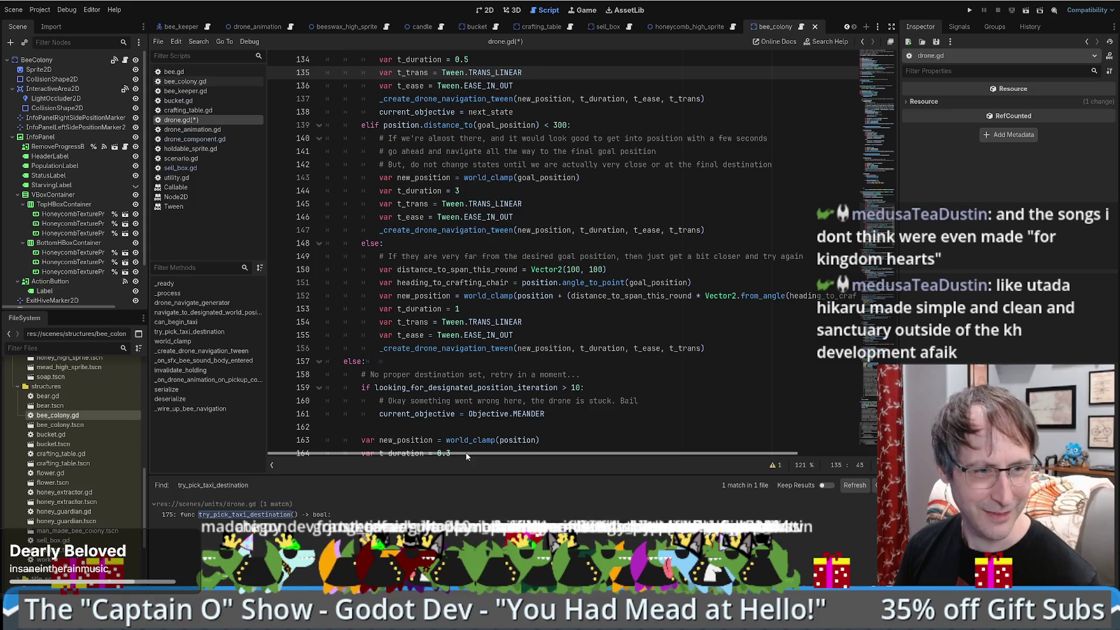
scroll(633, 327, down, 3)
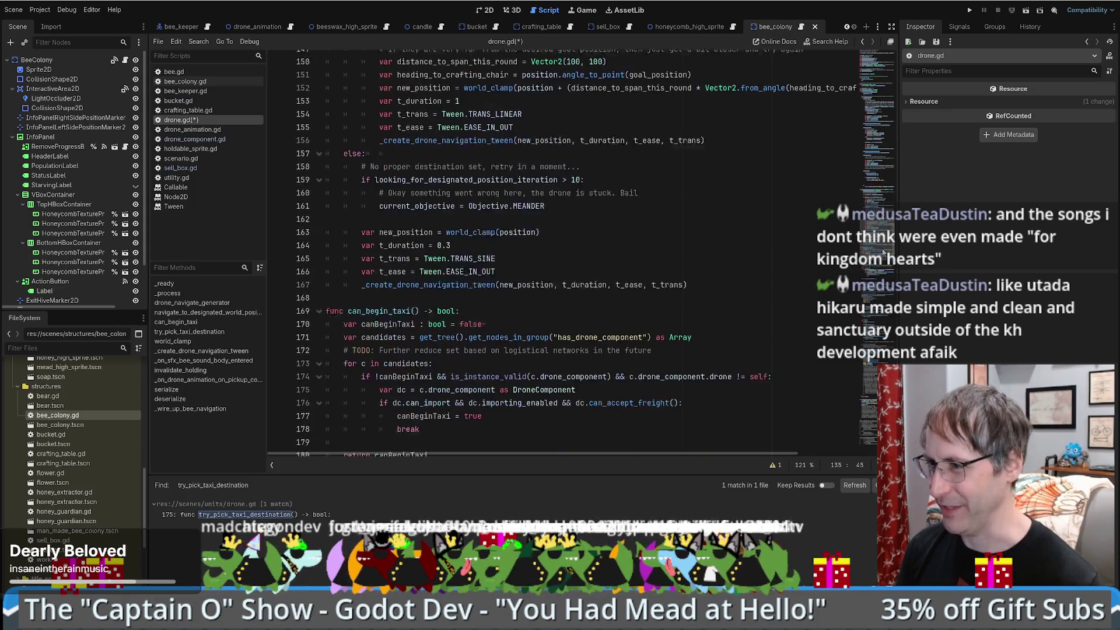
scroll(632, 327, up, 4)
scroll(633, 327, down, 8)
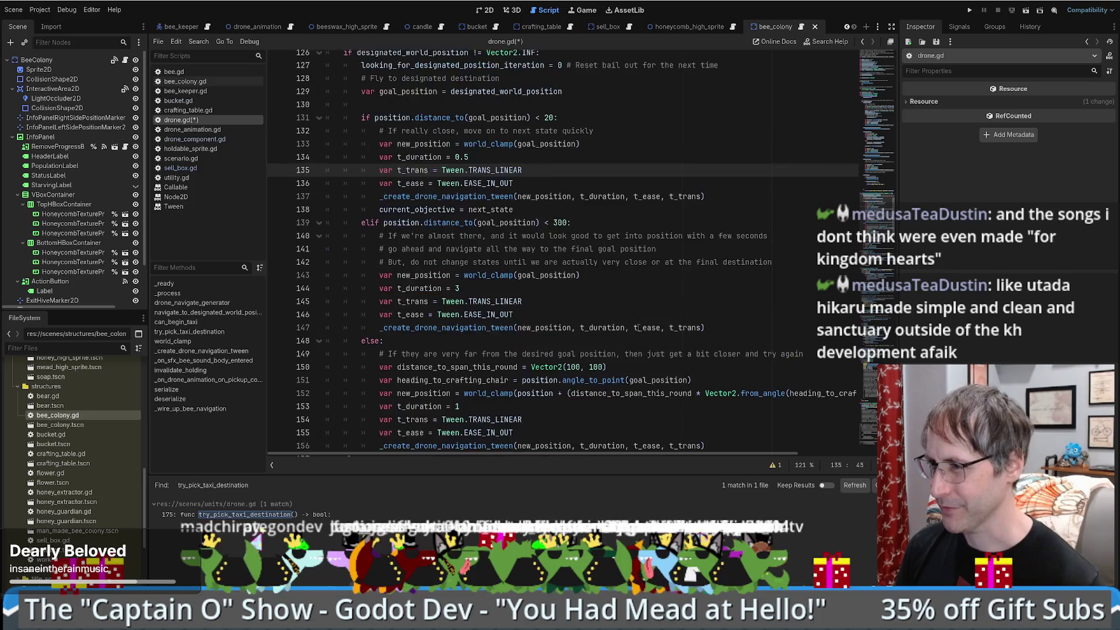
scroll(731, 310, down, 1)
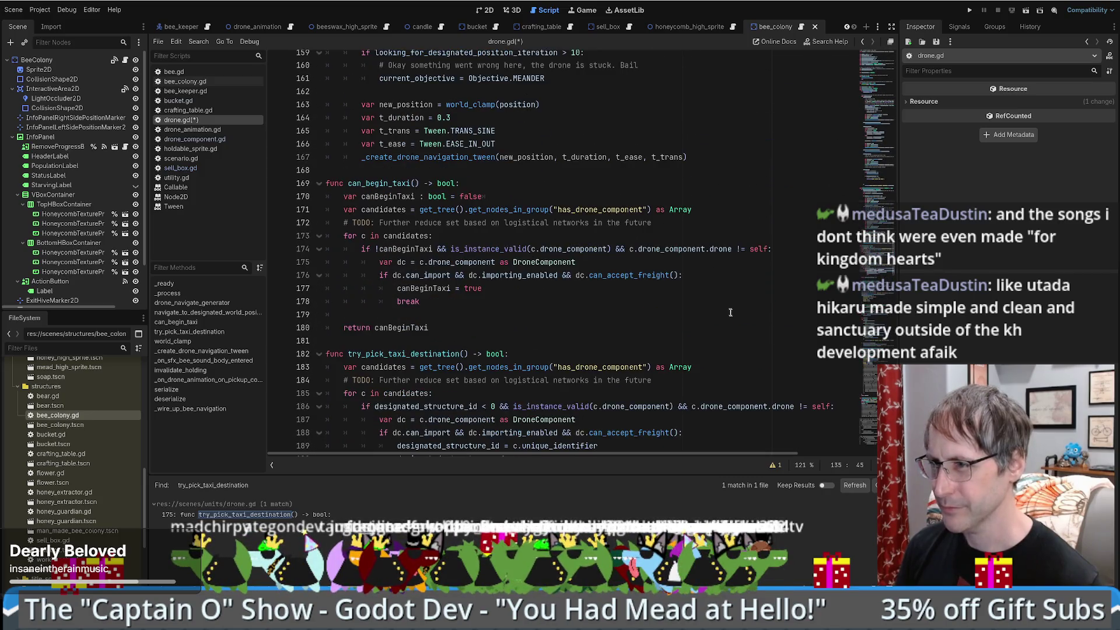
double_click(396, 184)
scroll(625, 311, up, 12)
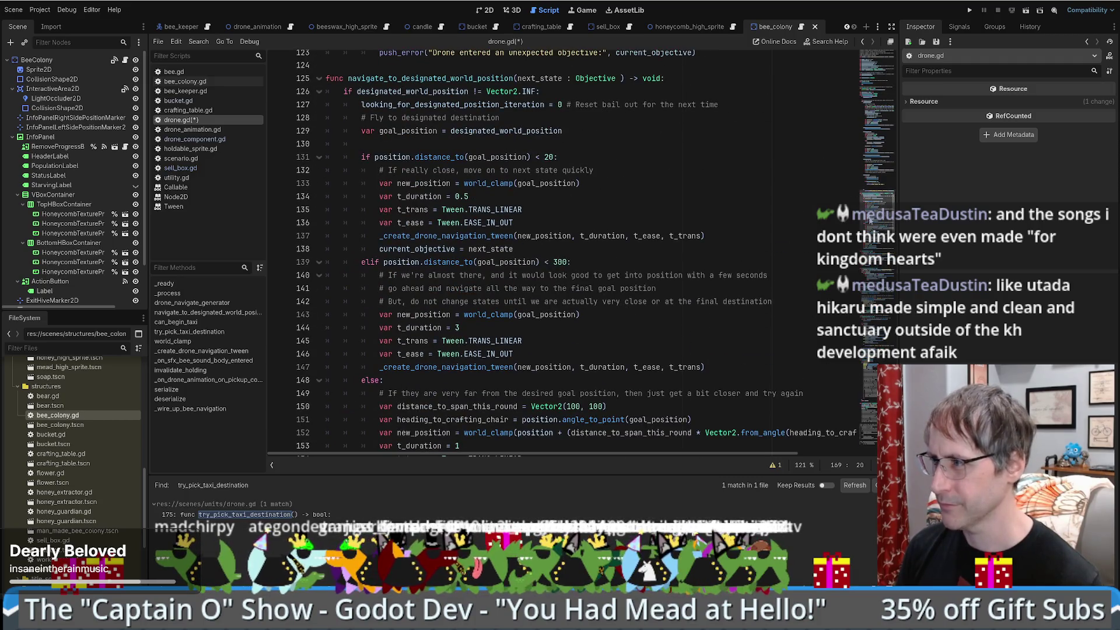
scroll(879, 180, up, 13)
scroll(543, 188, down, 5)
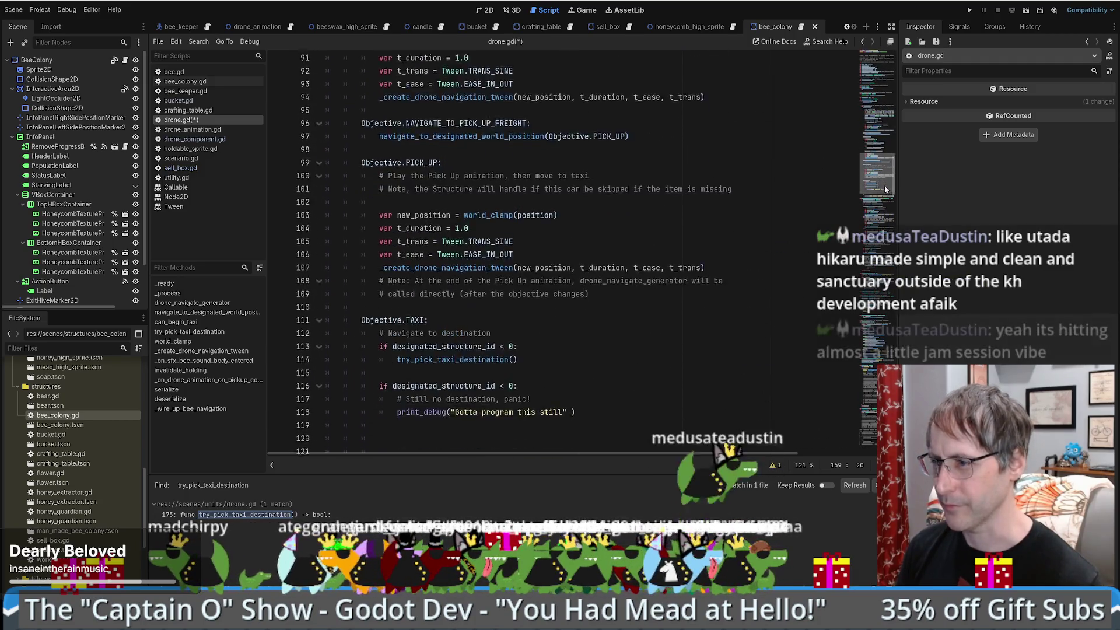
scroll(543, 187, up, 5)
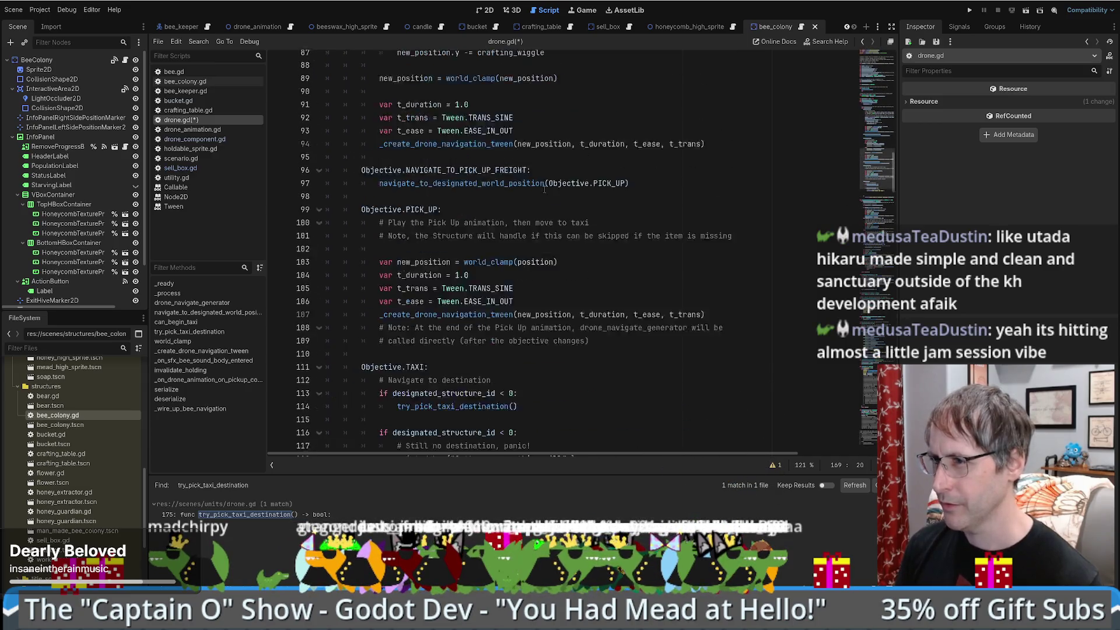
scroll(502, 301, down, 12)
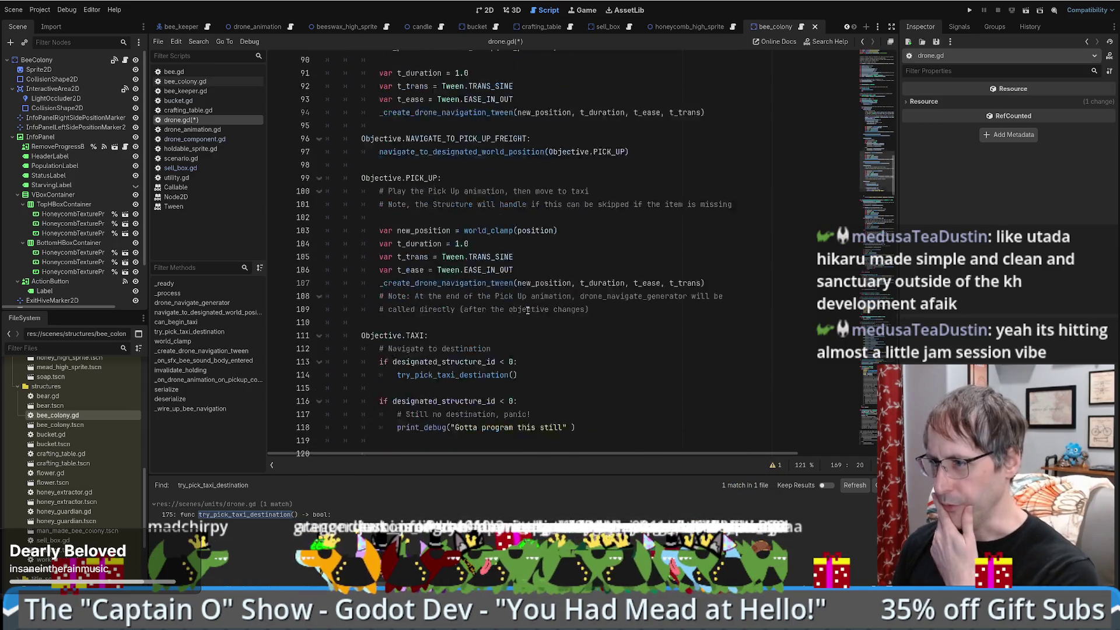
scroll(590, 336, up, 9)
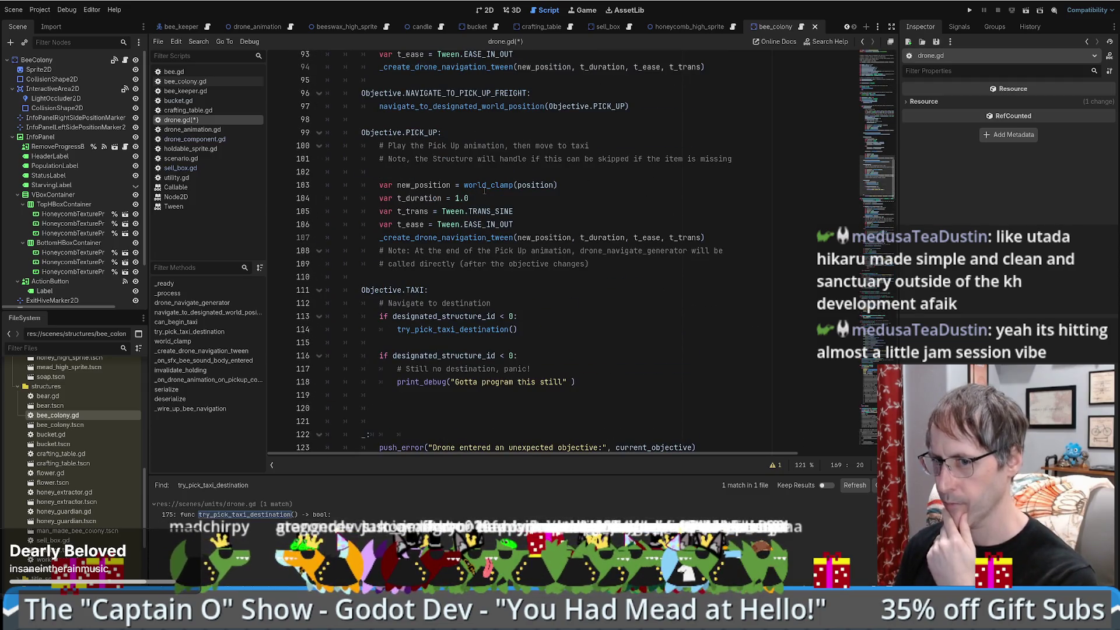
mouse_move(484, 191)
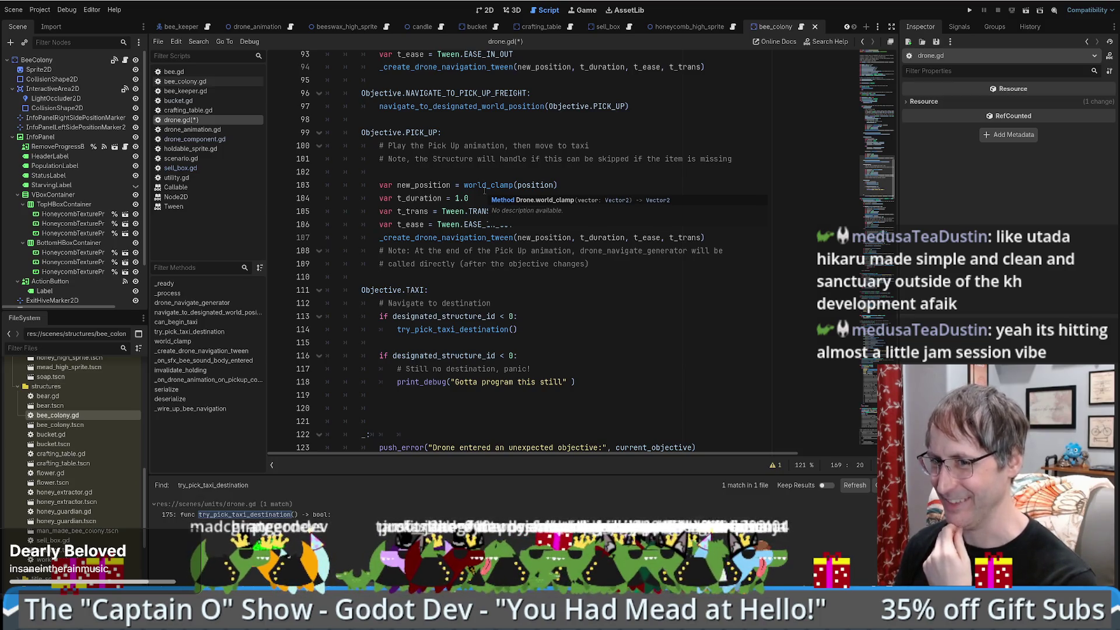
click(554, 171)
scroll(624, 204, up, 2)
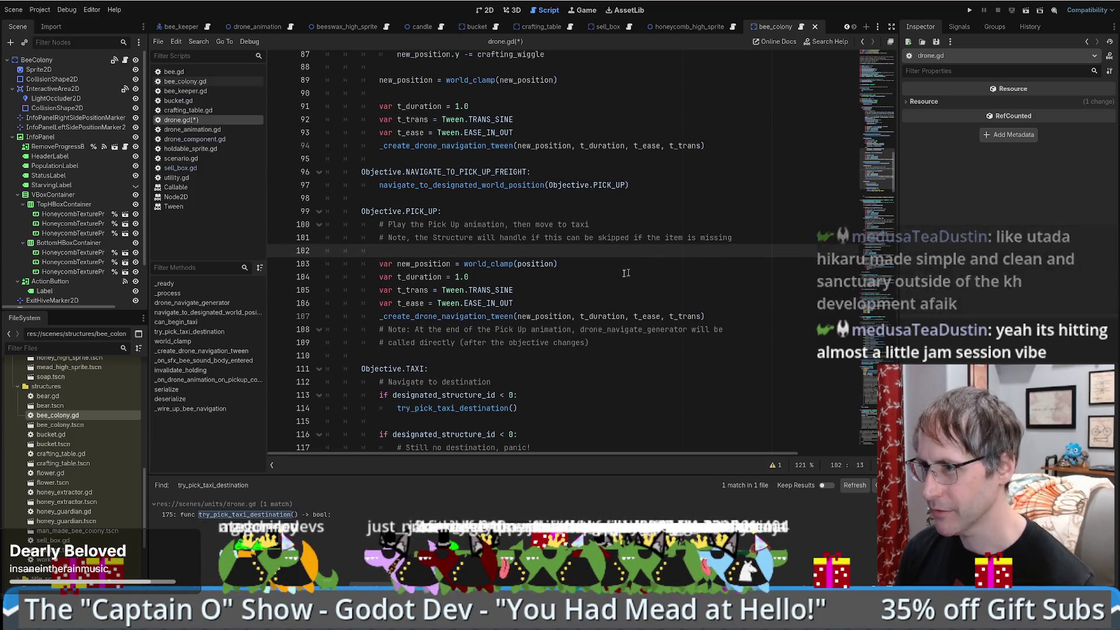
drag(593, 251, 746, 316)
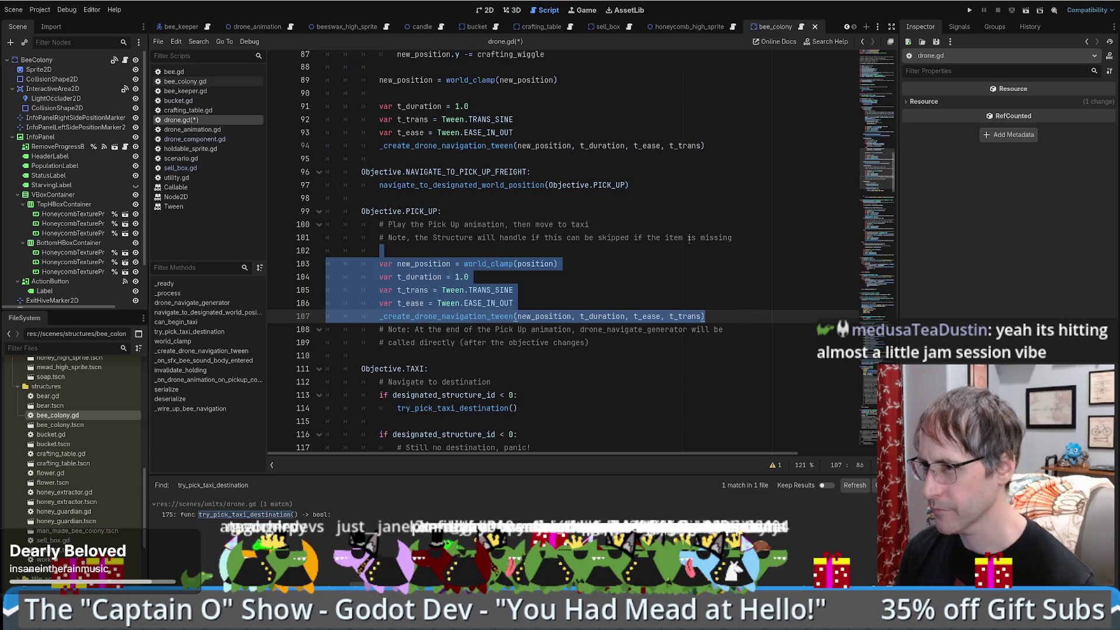
scroll(559, 229, down, 5)
click(558, 229)
scroll(559, 229, up, 3)
scroll(547, 245, up, 1)
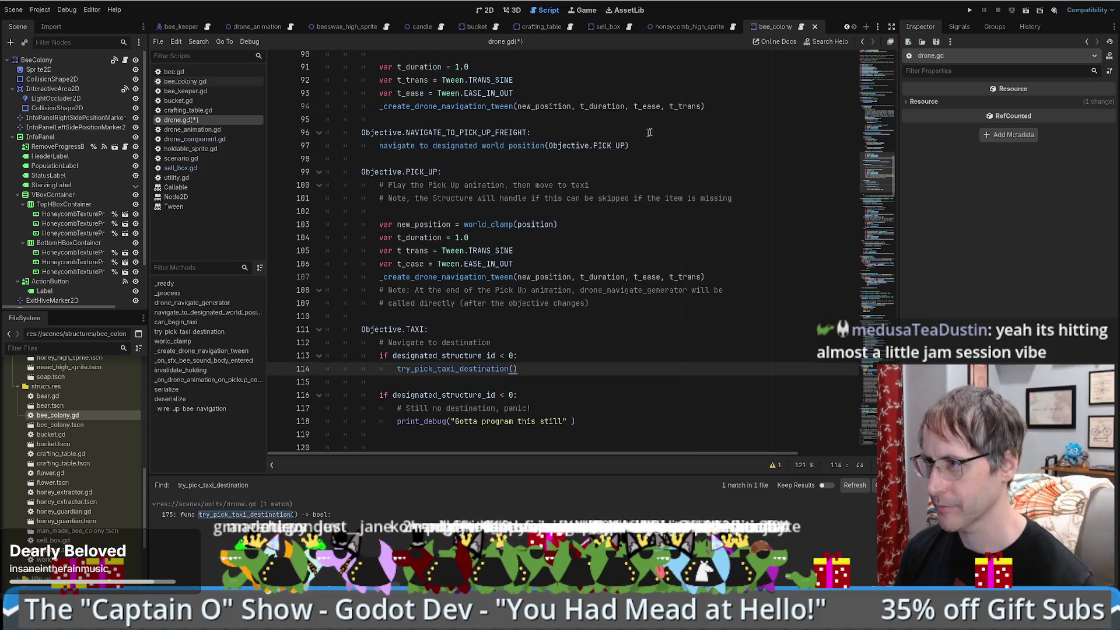
drag(670, 133, 673, 141)
key(ctrl+c)
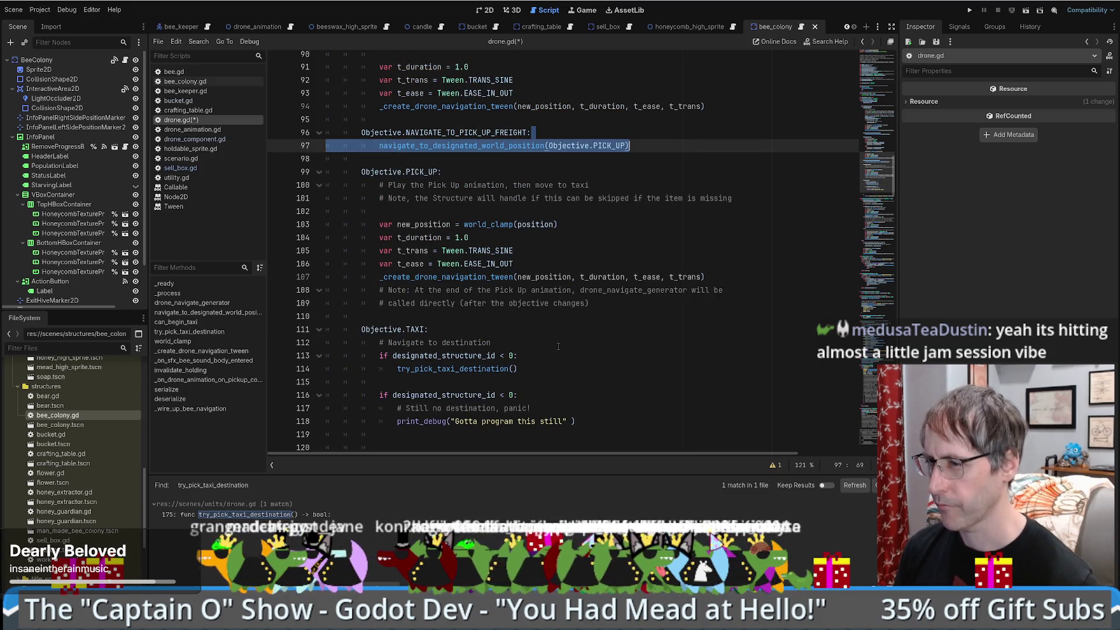
scroll(557, 370, down, 3)
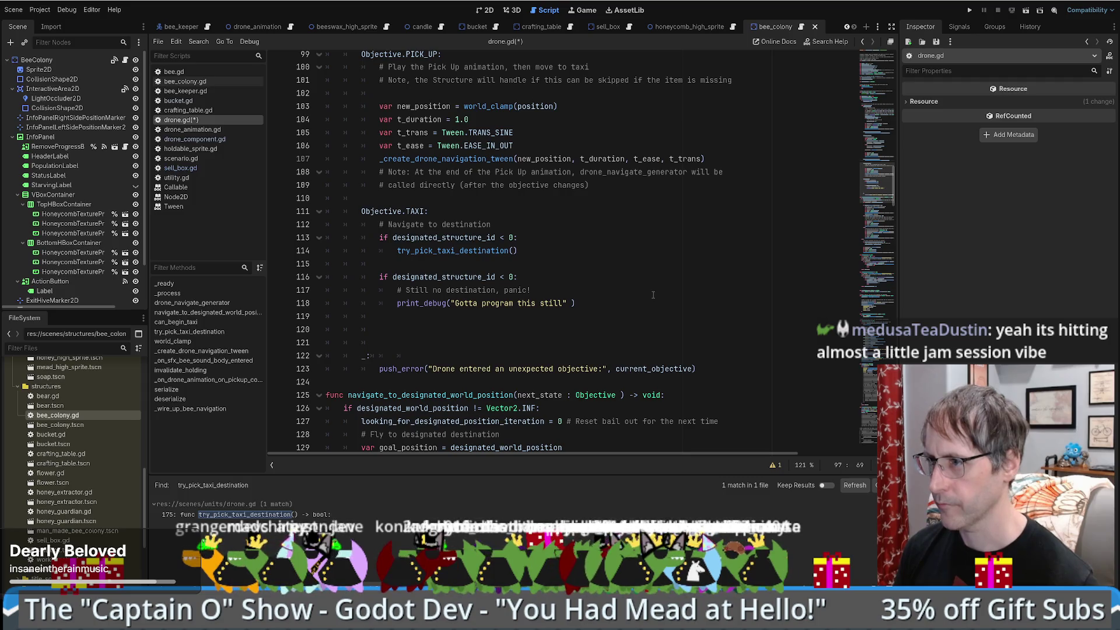
click(554, 277)
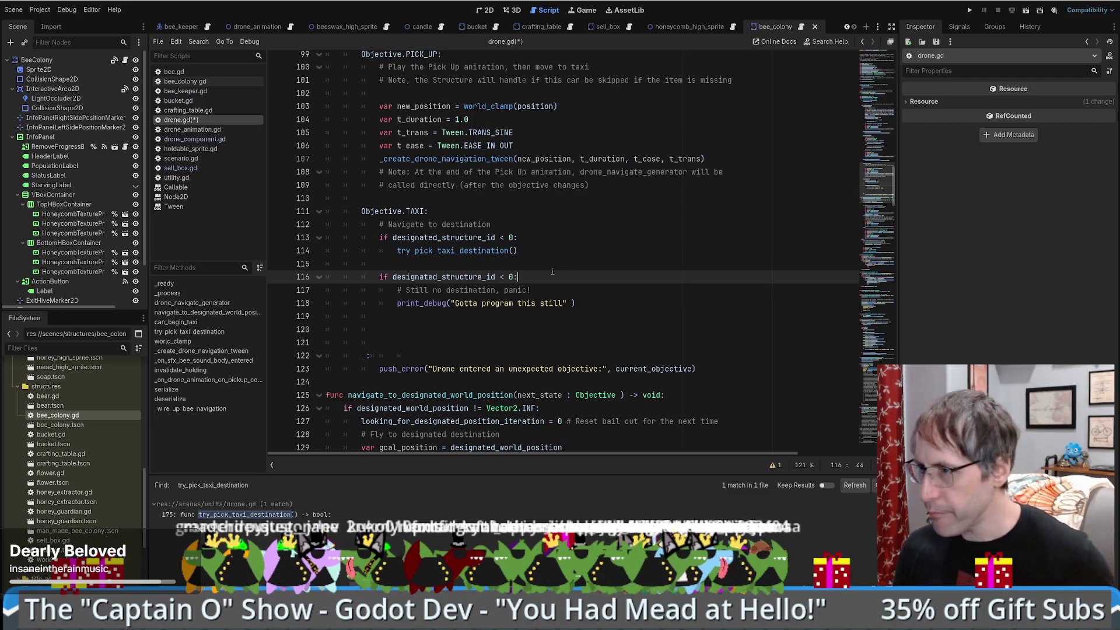
click(448, 330)
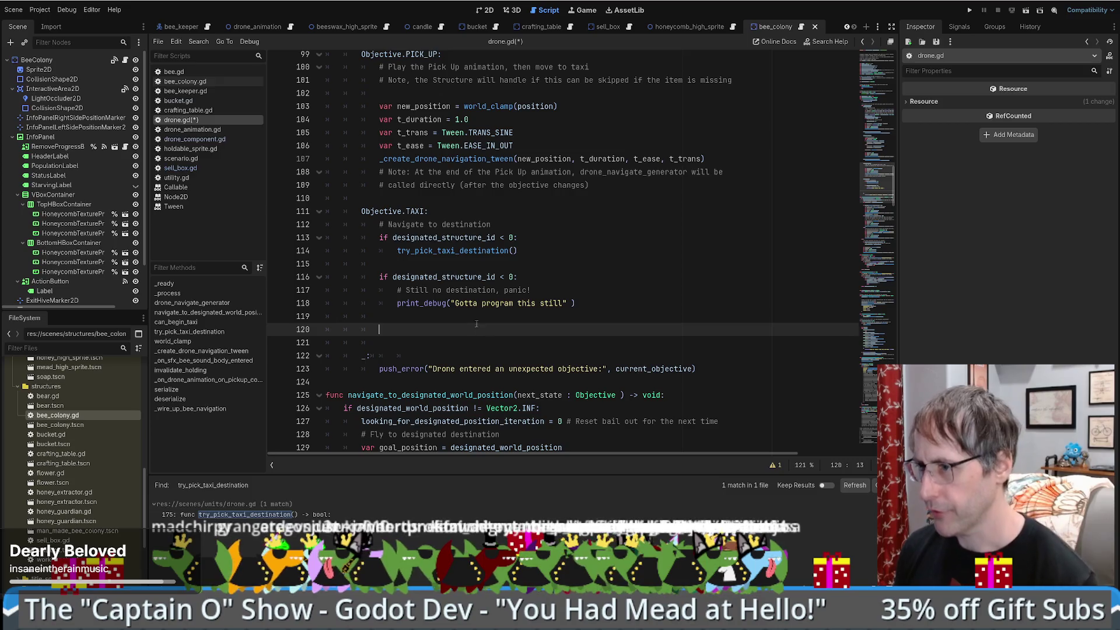
key(ctrl+v)
key(ctrl+z)
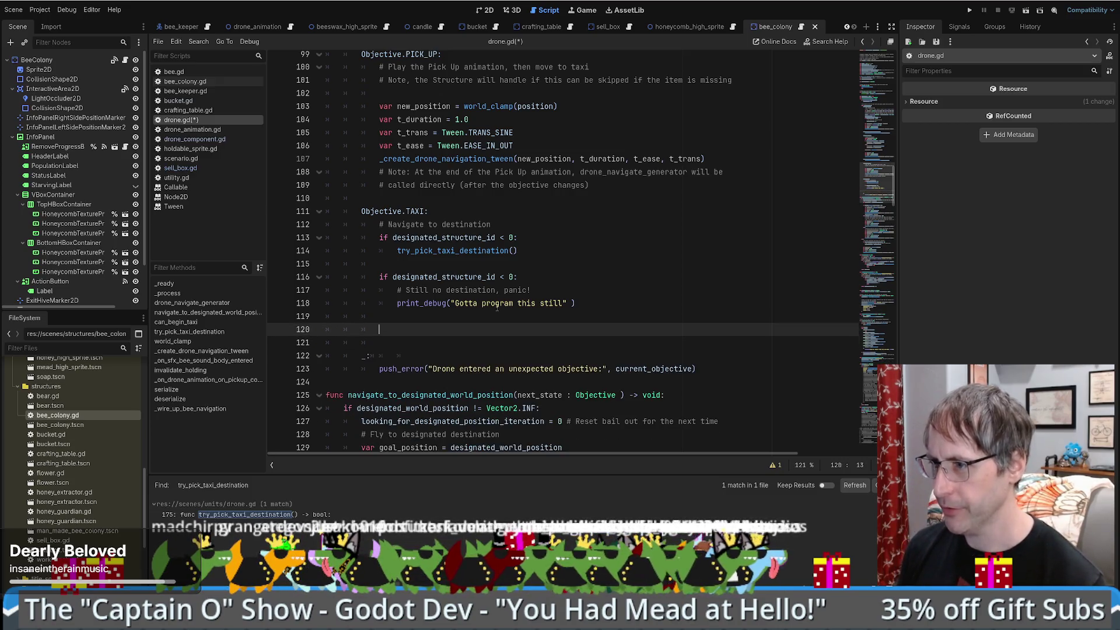
scroll(496, 308, up, 6)
scroll(511, 313, down, 6)
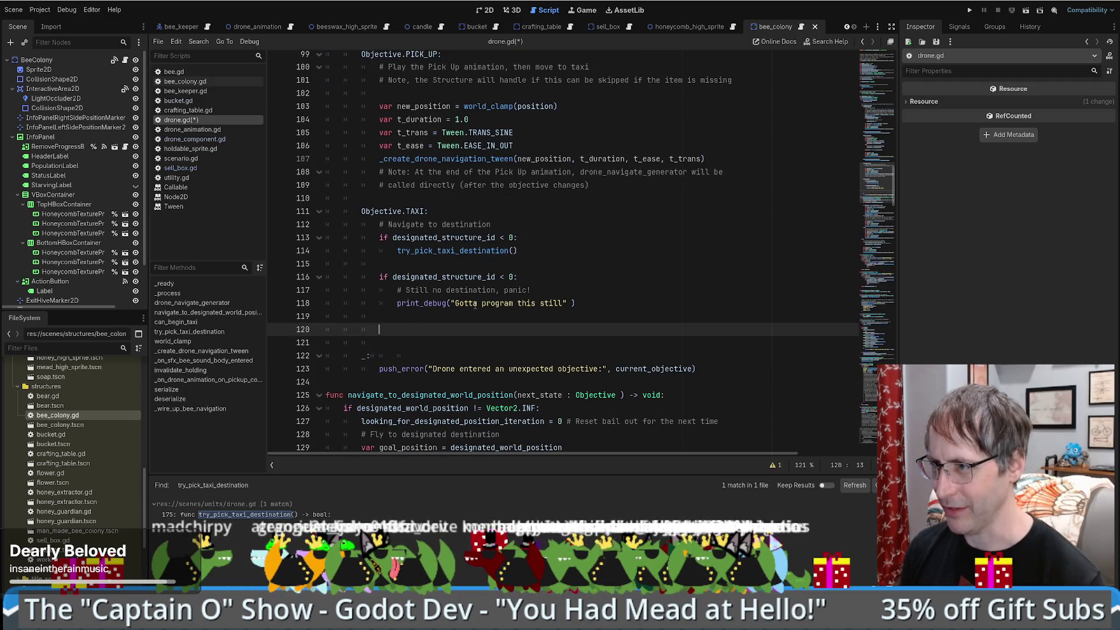
click(416, 321)
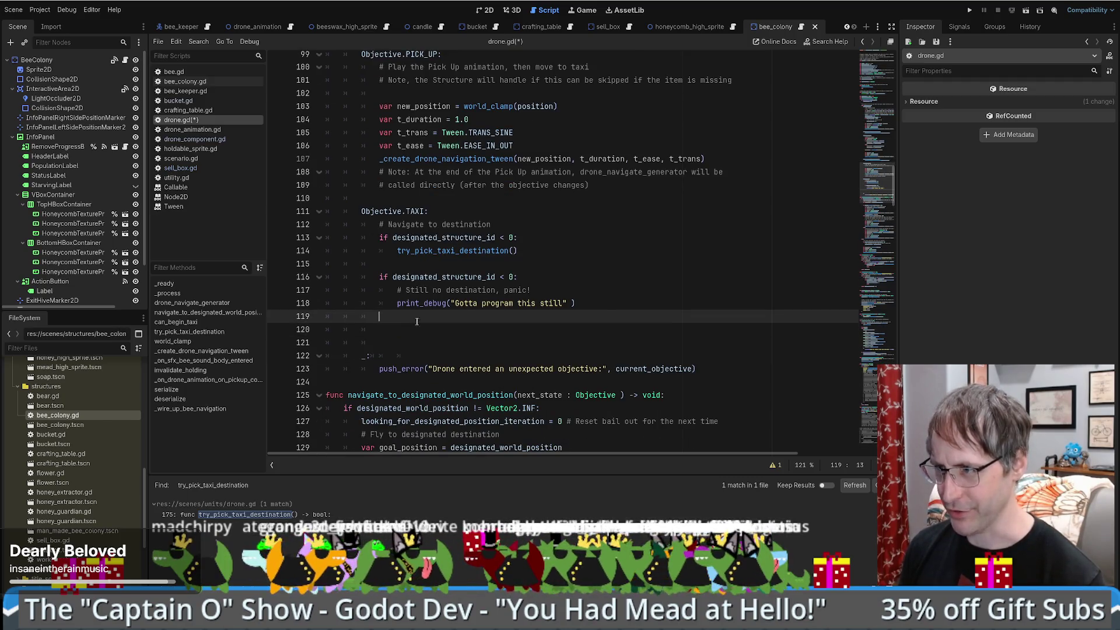
click(599, 306)
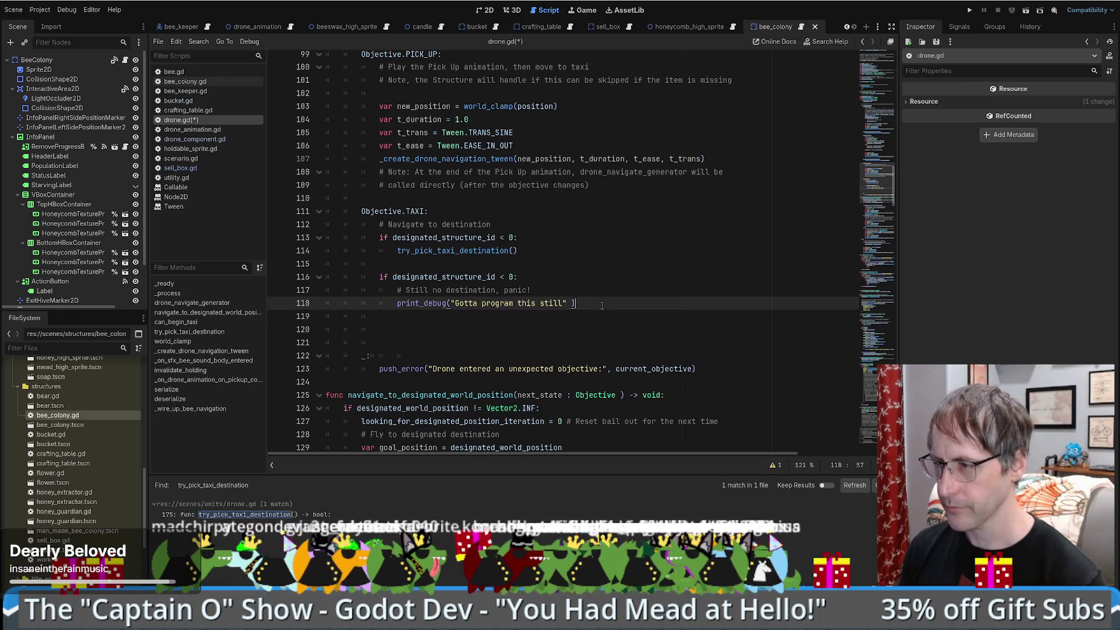
scroll(602, 305, up, 2)
scroll(606, 304, up, 1)
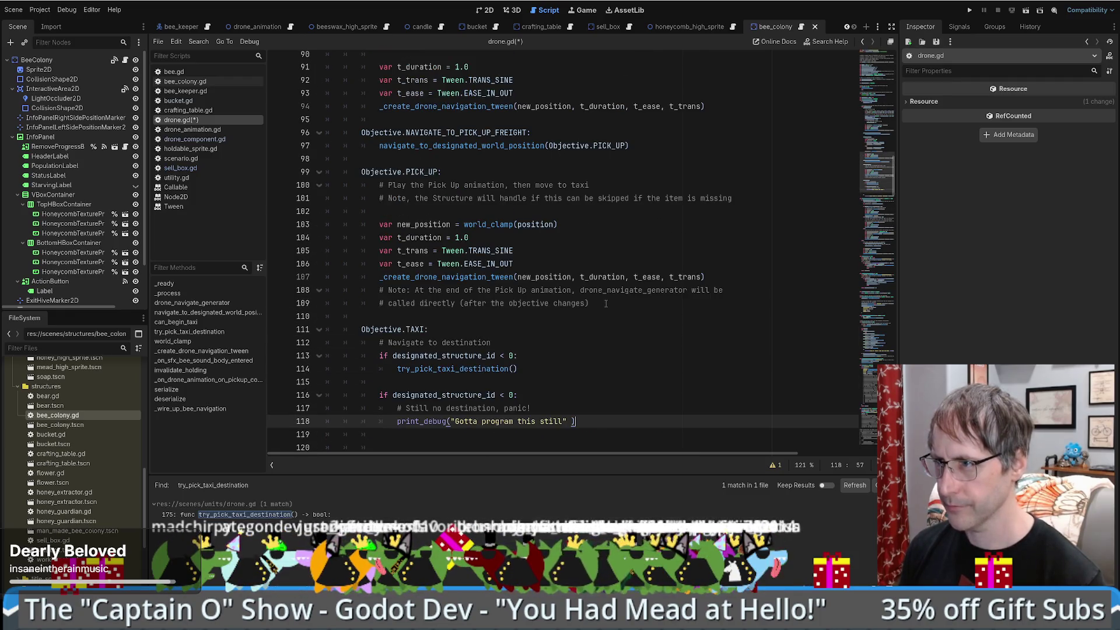
scroll(491, 229, up, 2)
drag(377, 145, 722, 187)
key(ctrl+c)
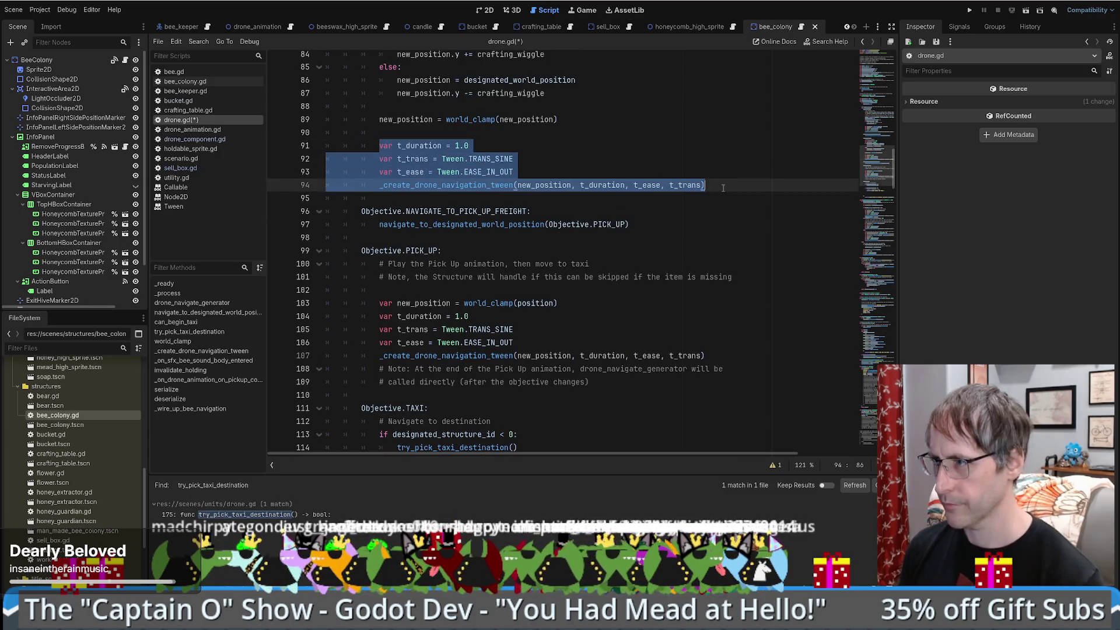
Step: Paste the copied tween lines after the debug print, indent them one level, and add 'return'
scroll(721, 188, down, 4)
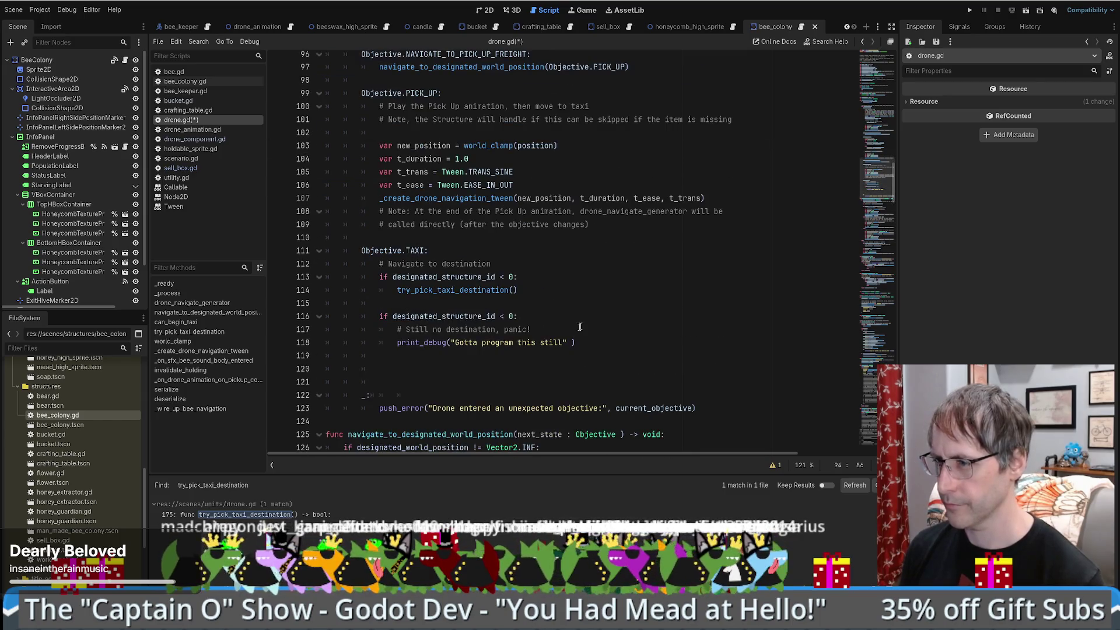
scroll(600, 293, up, 7)
scroll(436, 192, down, 8)
click(589, 298)
key(Return)
key(ctrl+v)
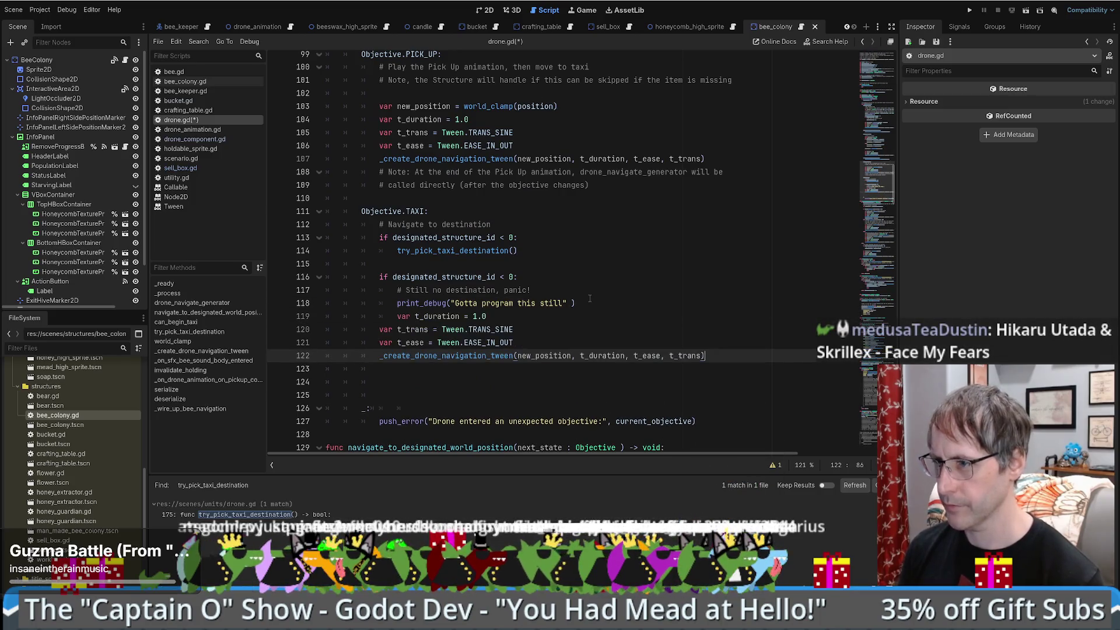
mouse_move(378, 329)
mouse_down()
mouse_move(513, 350)
mouse_move(723, 355)
mouse_up()
key(Tab)
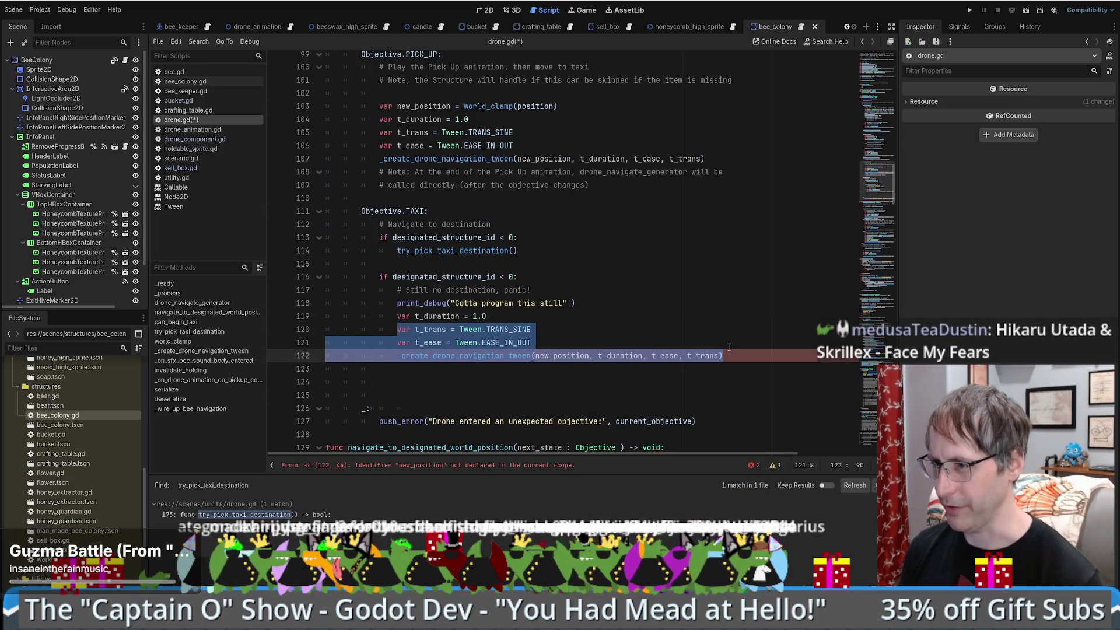
click(735, 355)
key(Return)
text(return)
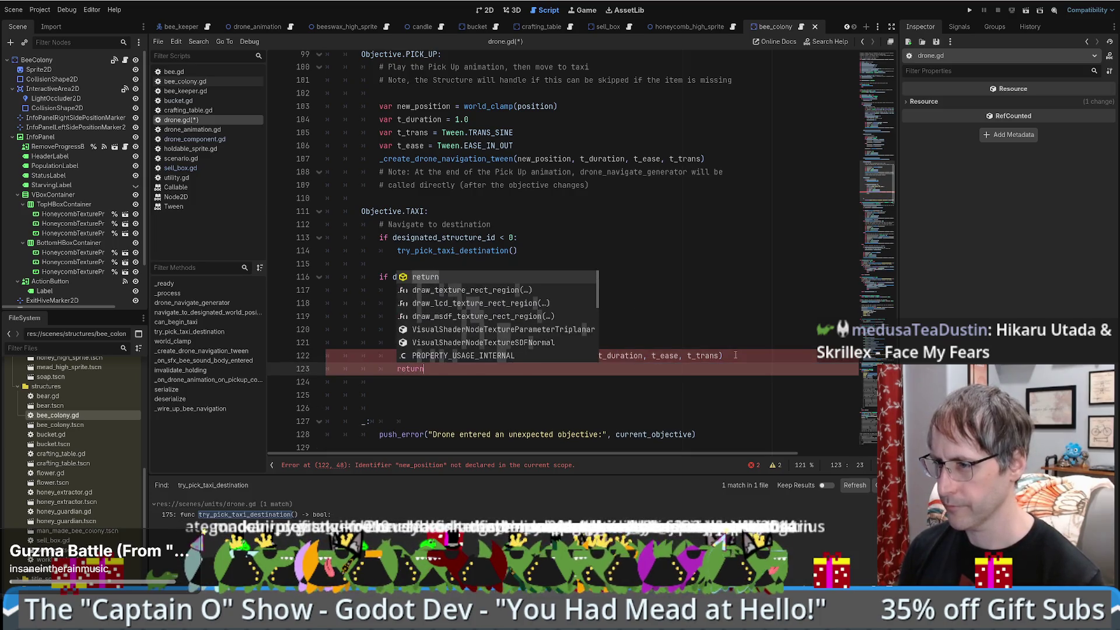
Step: View the _create_drone_navigation_tween function definition
scroll(453, 373, down, 3)
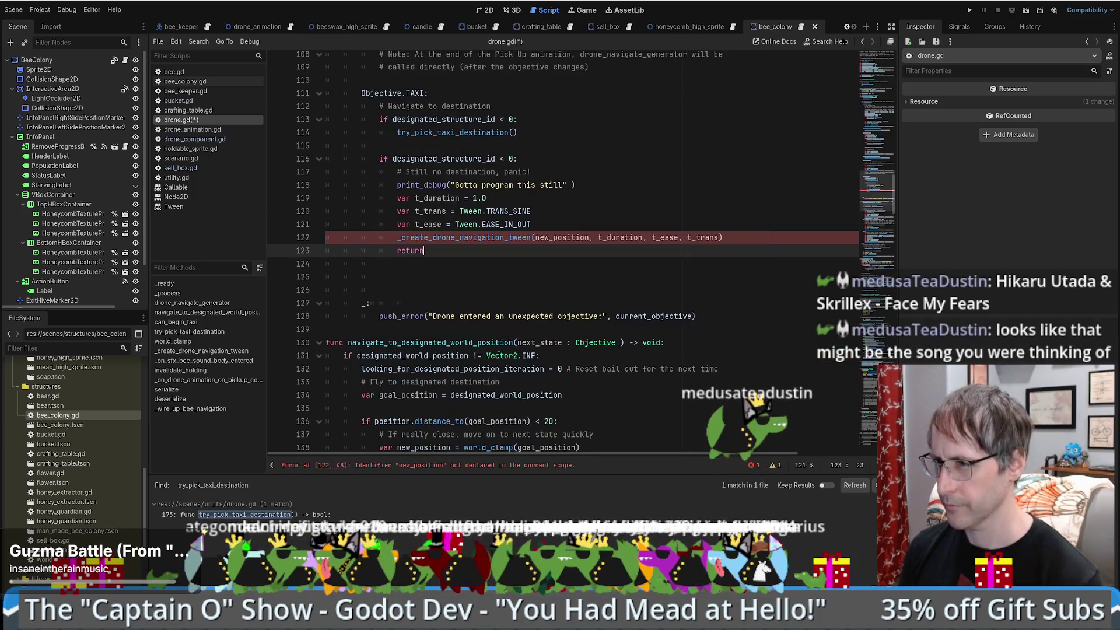
double_click(482, 236)
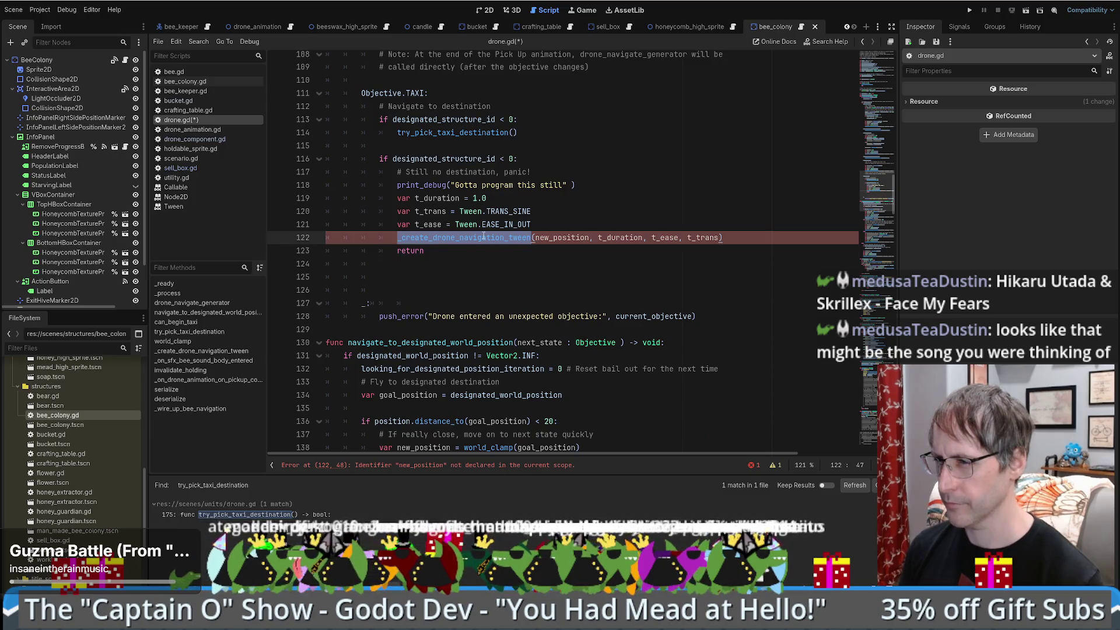
ctrl+click(483, 237)
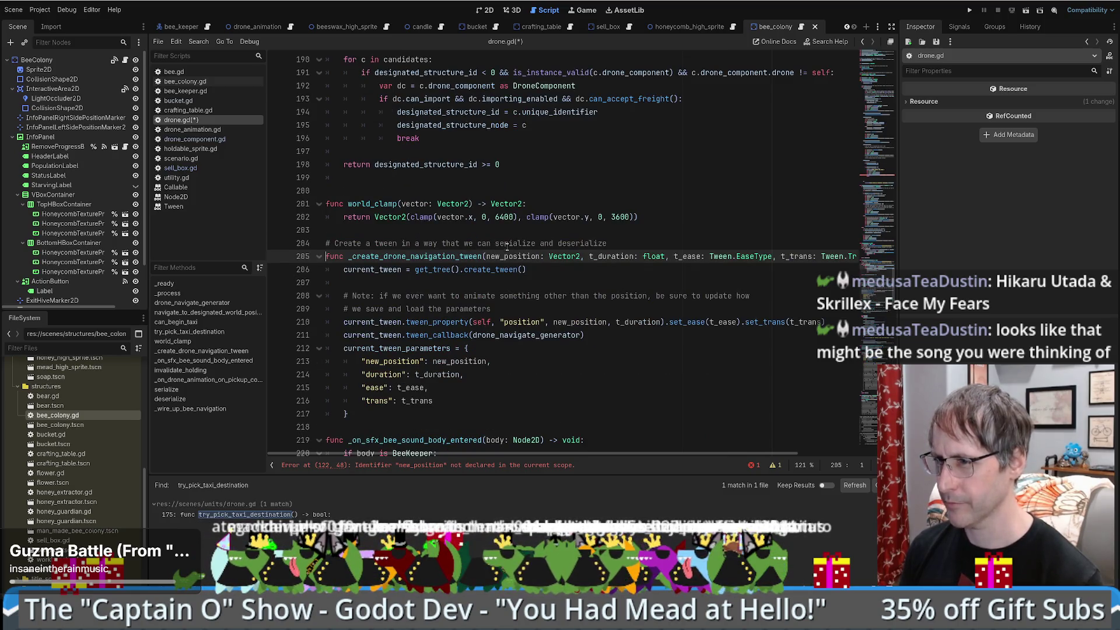
Step: Back in the TAXI branch, replace the undeclared new_position argument with position
key(alt+Left)
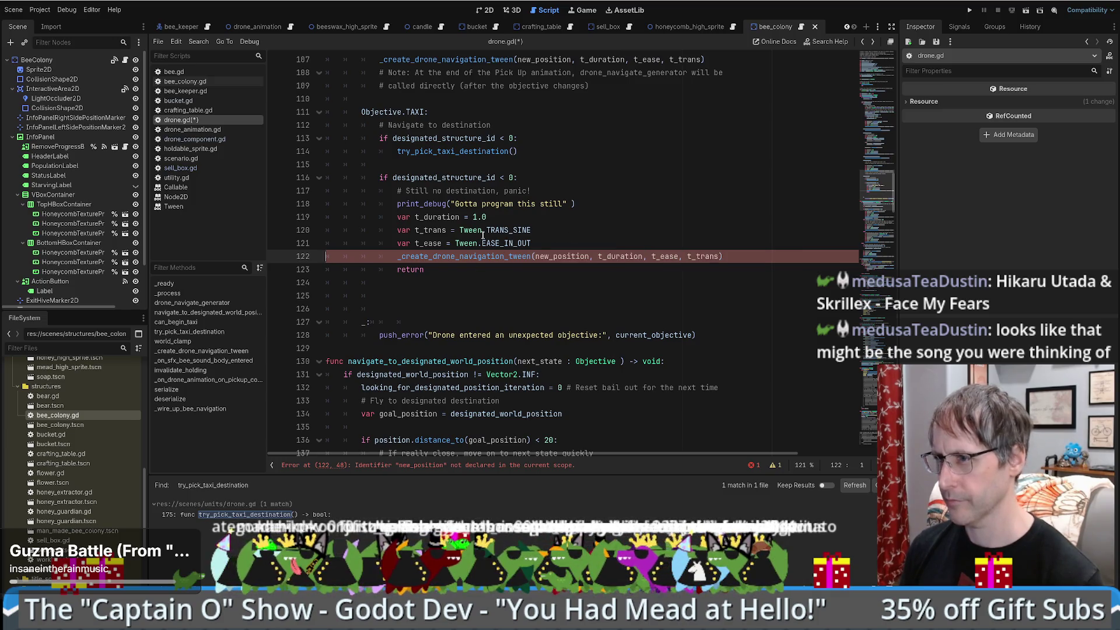
double_click(555, 255)
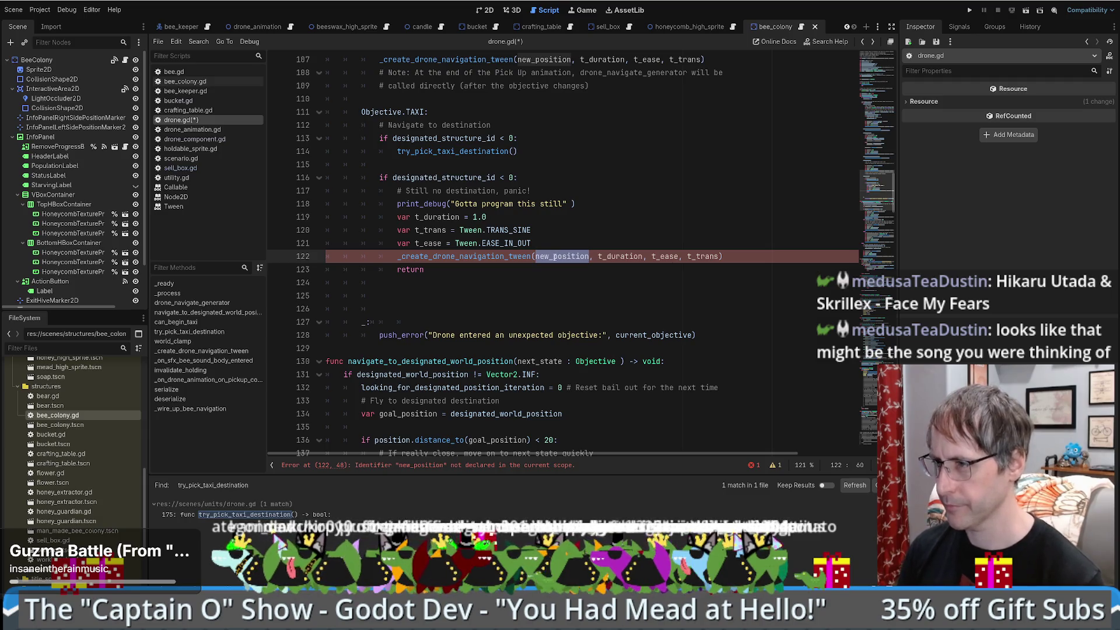
text(position)
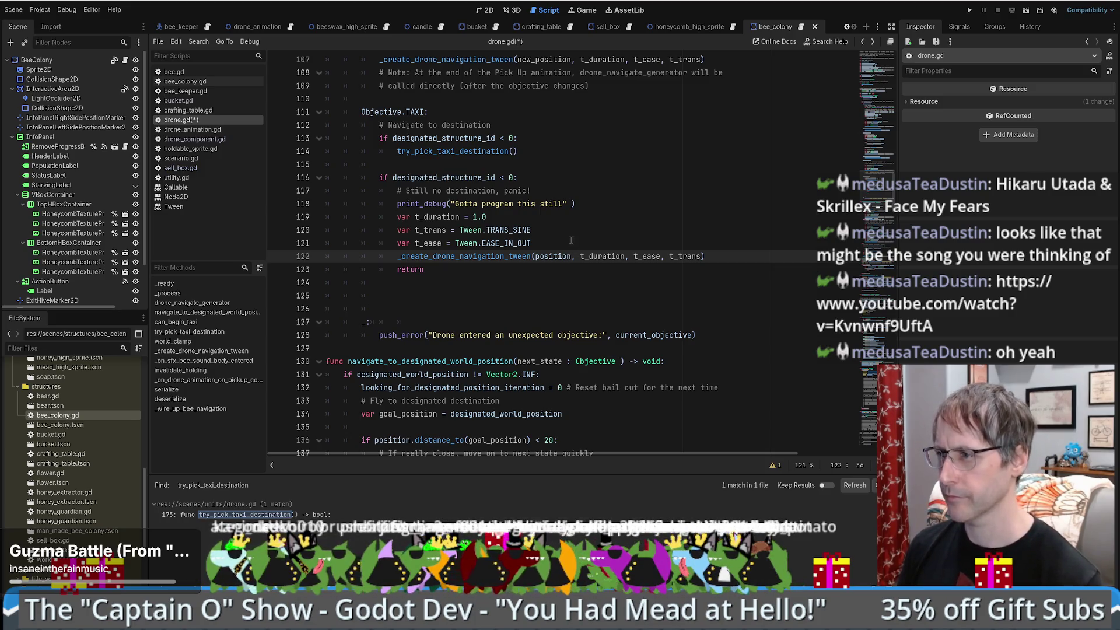
Step: Add the comment '# For now just stay still' above the tween call
click(532, 245)
key(Return)
text(# For )
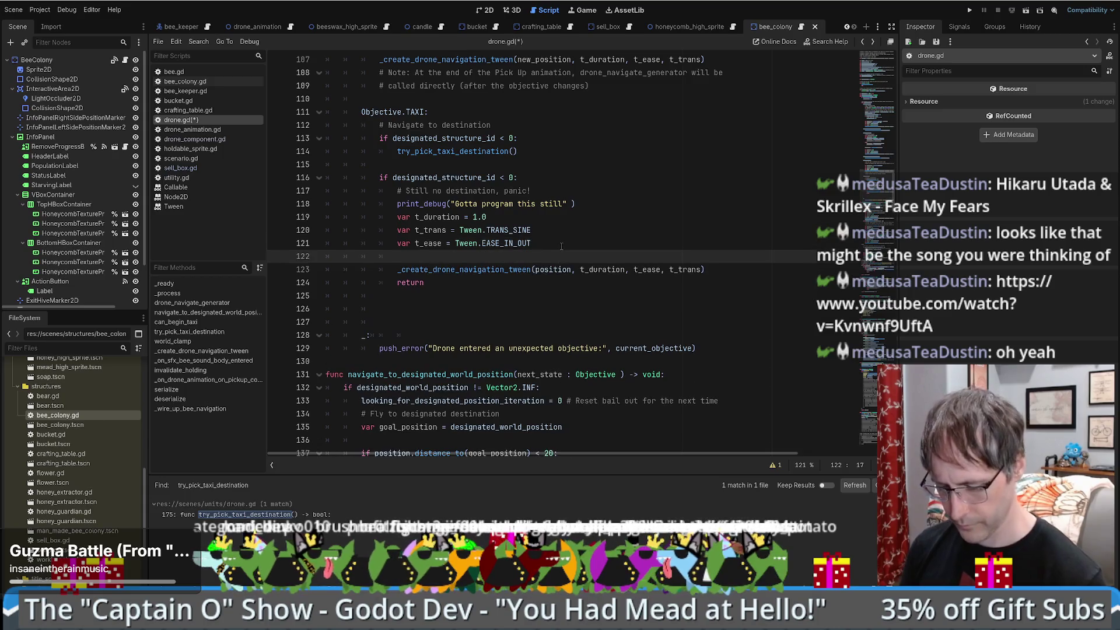
text(now jsut stay still)
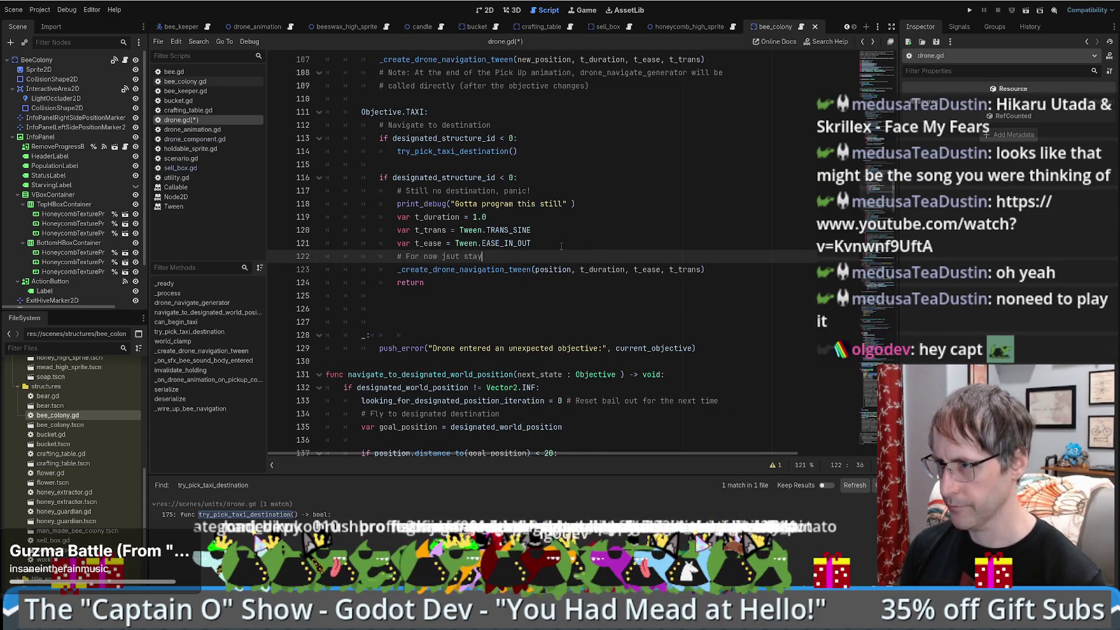
key(ctrl+Left)
key(ctrl+Left)
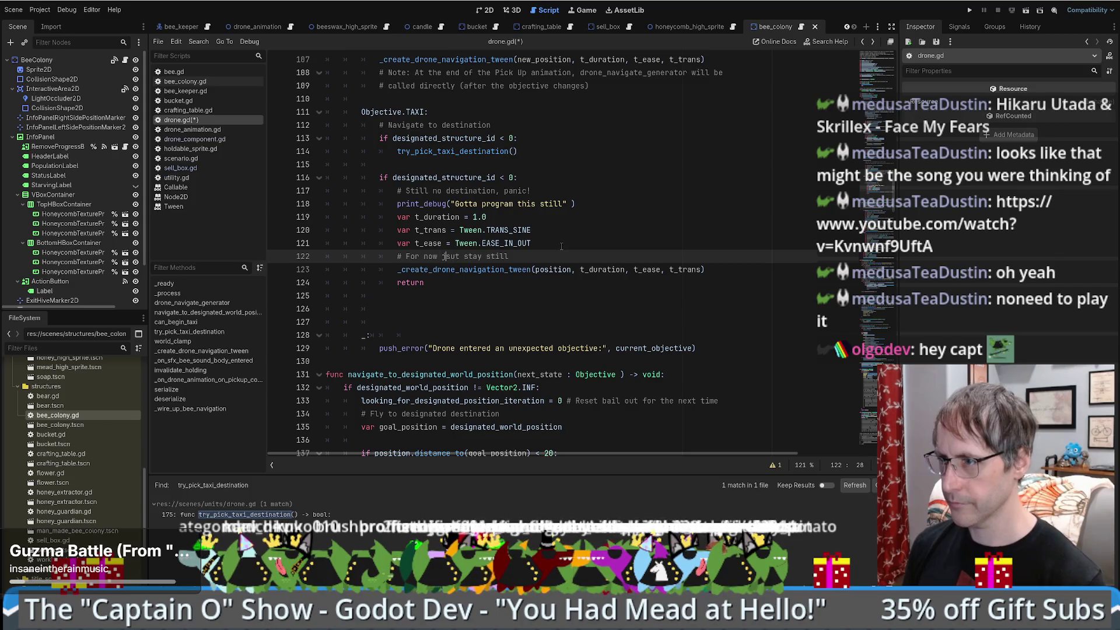
key(Delete)
key(Right)
text(s)
click(559, 247)
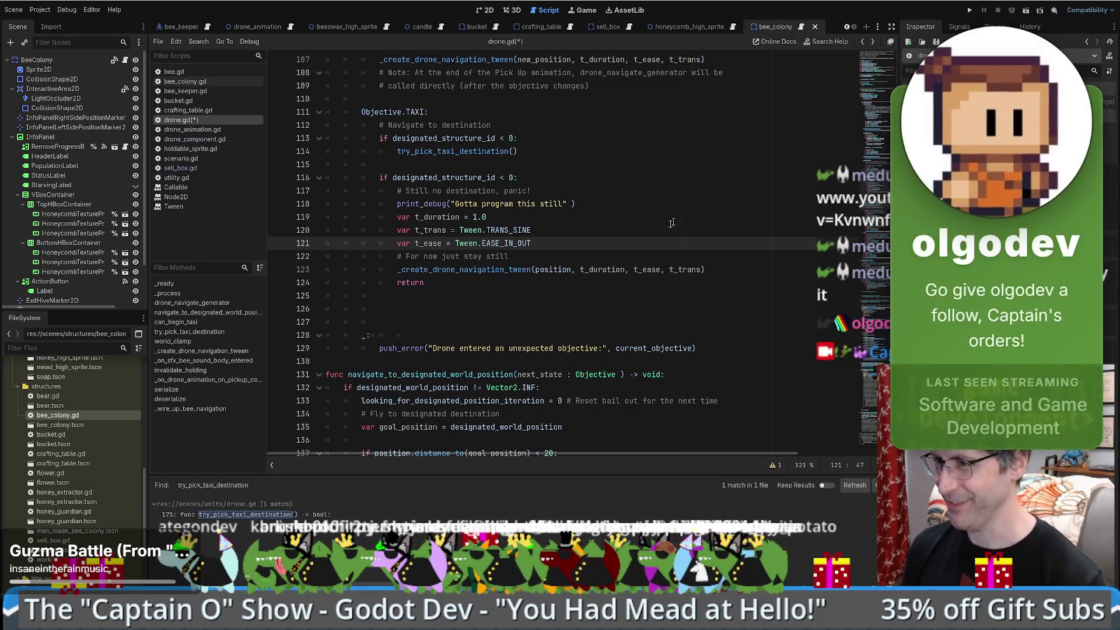
Step: Delete the extra blank line after return and start a fresh indented line
scroll(552, 277, up, 1)
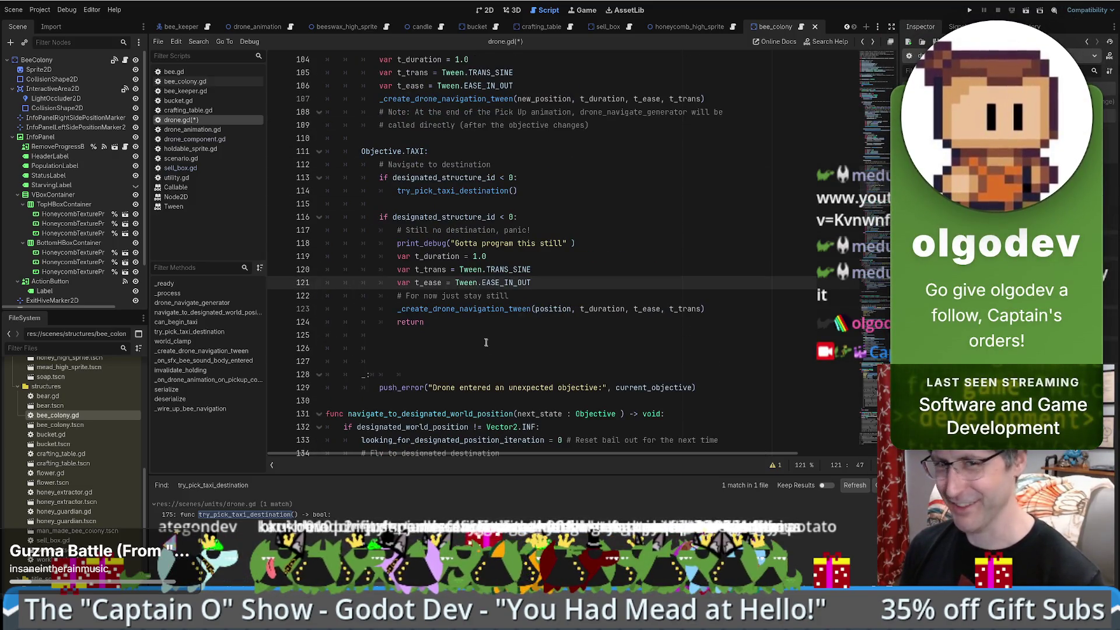
scroll(502, 338, down, 5)
scroll(542, 333, up, 5)
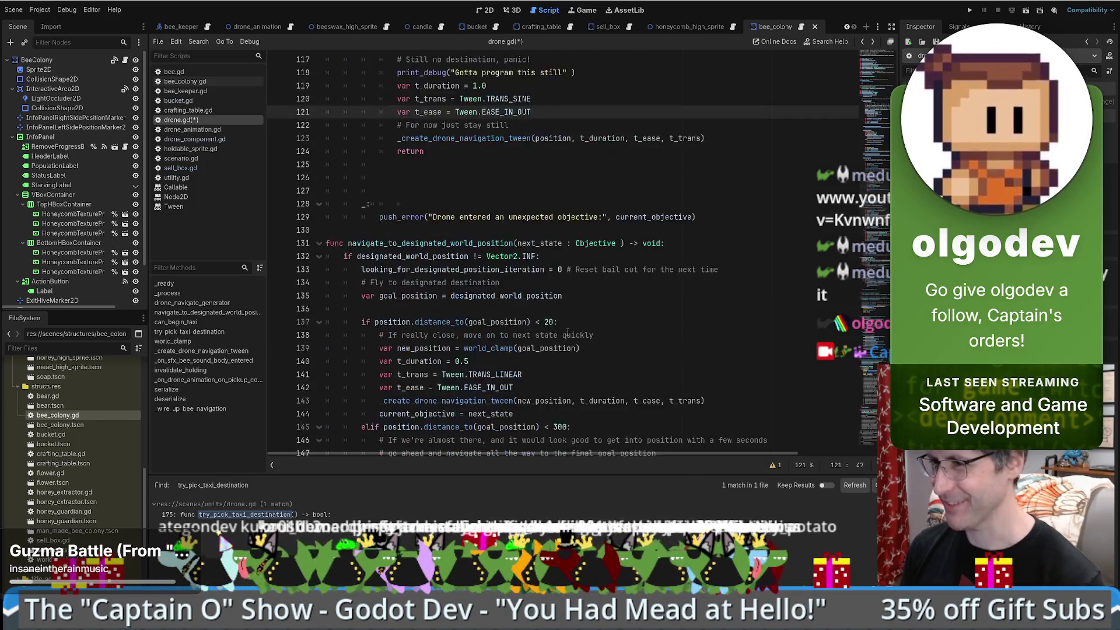
click(554, 335)
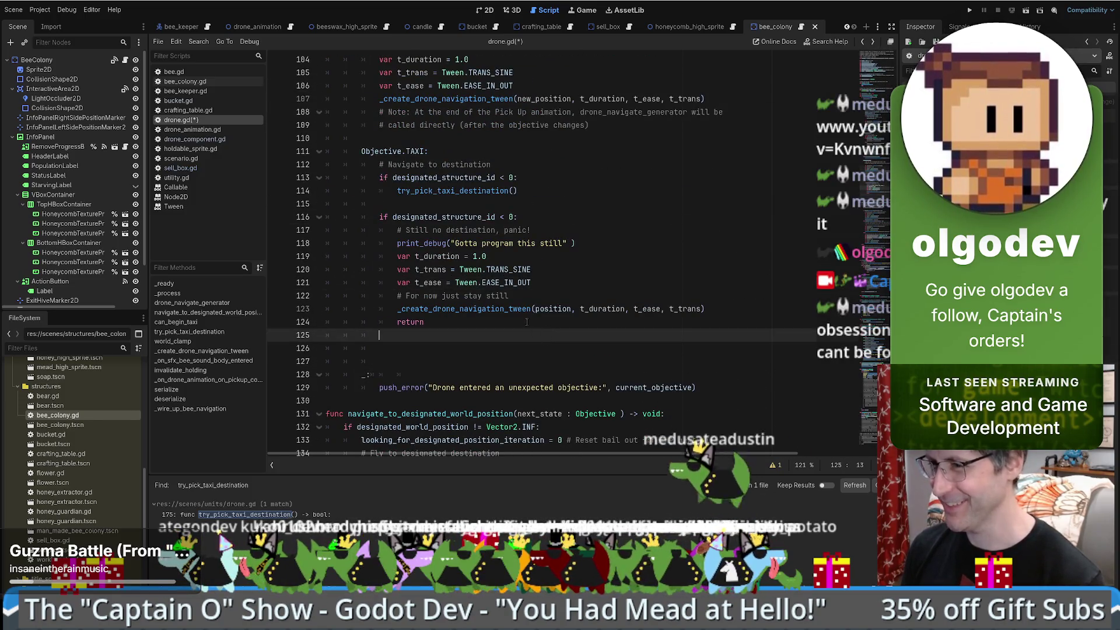
click(480, 348)
key(BackSpace)
key(BackSpace)
key(BackSpace)
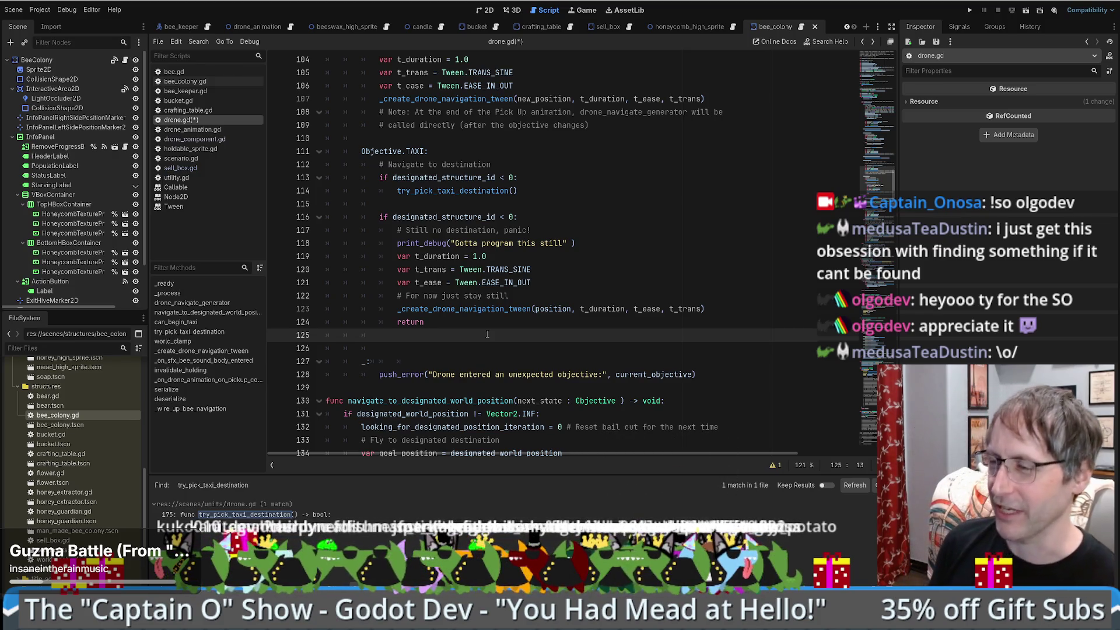
key(Return)
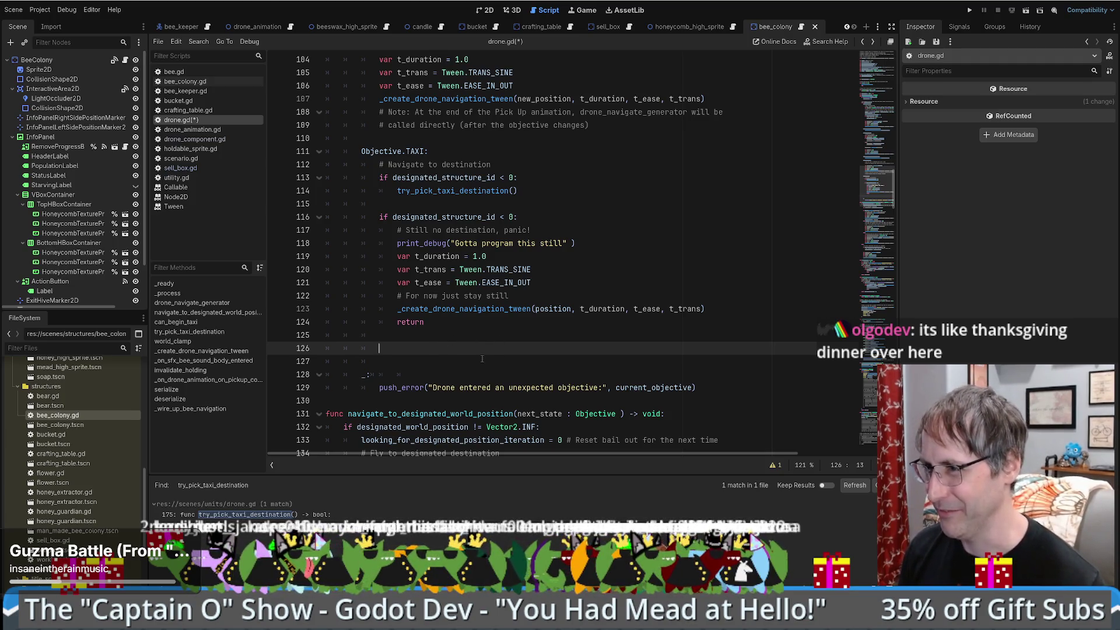
scroll(704, 344, up, 2)
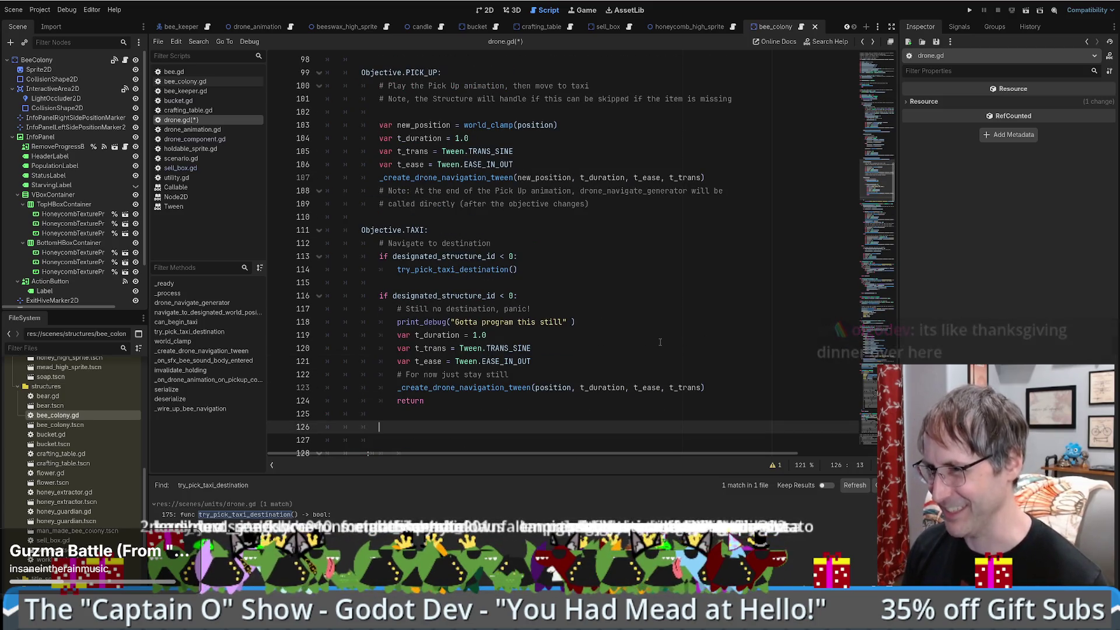
scroll(660, 342, up, 4)
scroll(657, 349, up, 5)
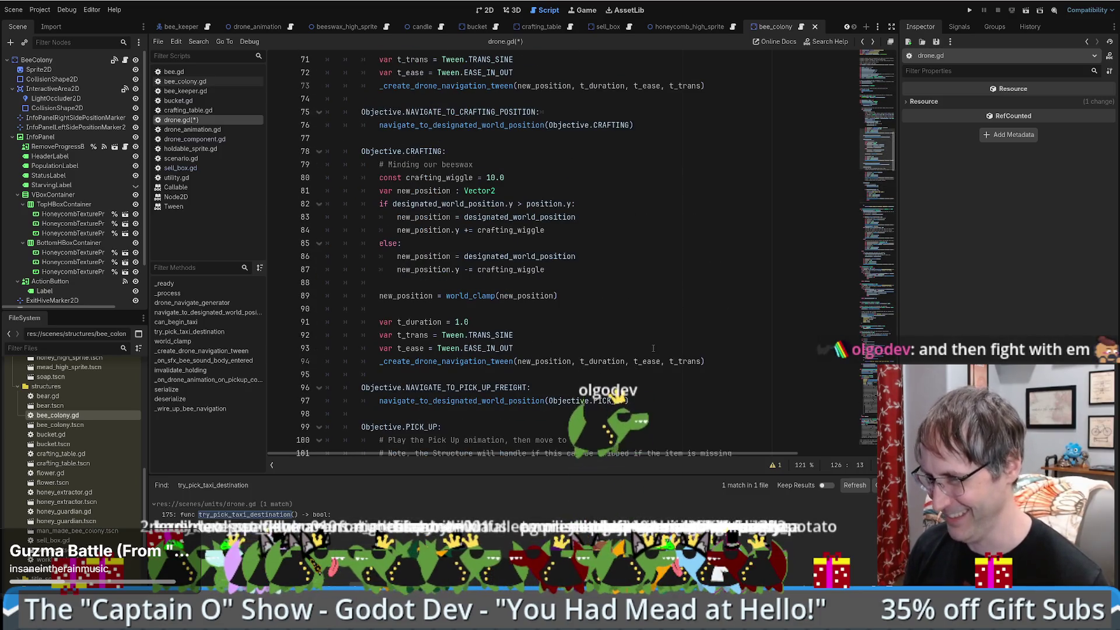
scroll(628, 361, down, 8)
scroll(445, 286, down, 5)
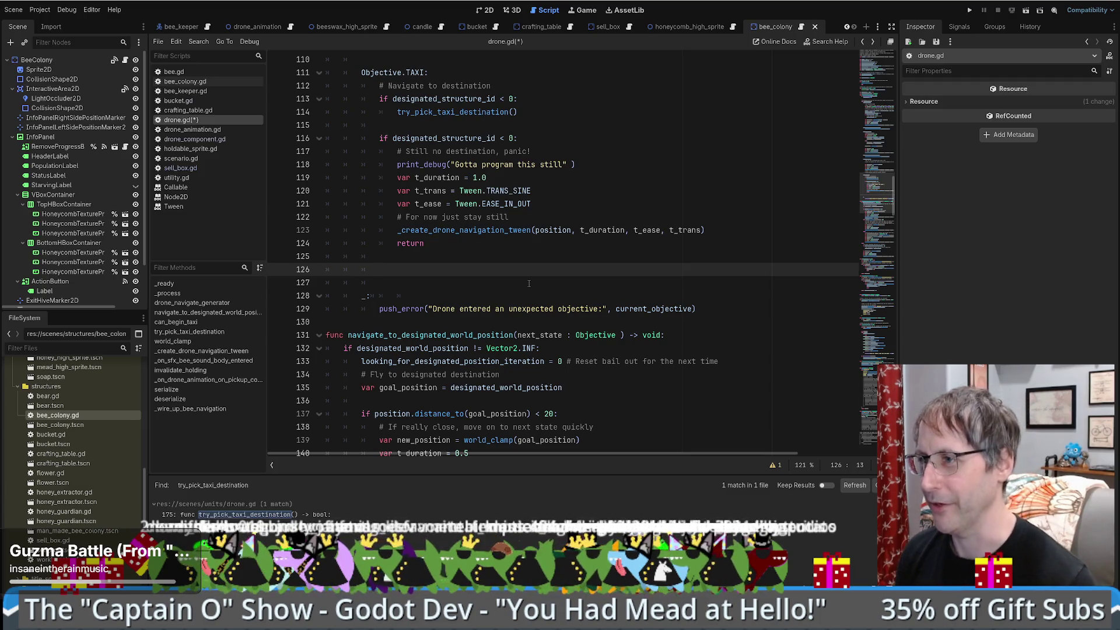
scroll(636, 244, up, 2)
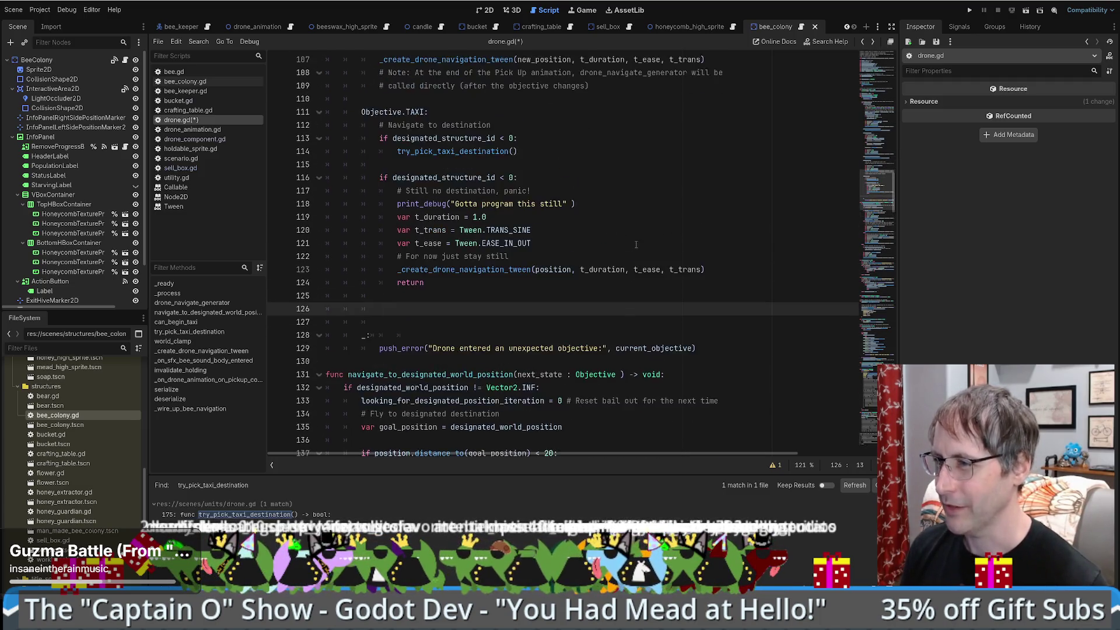
Step: Write 'designated_world_position = designated_structure_node' after return, then switch to the 2D workspace
scroll(635, 244, down, 1)
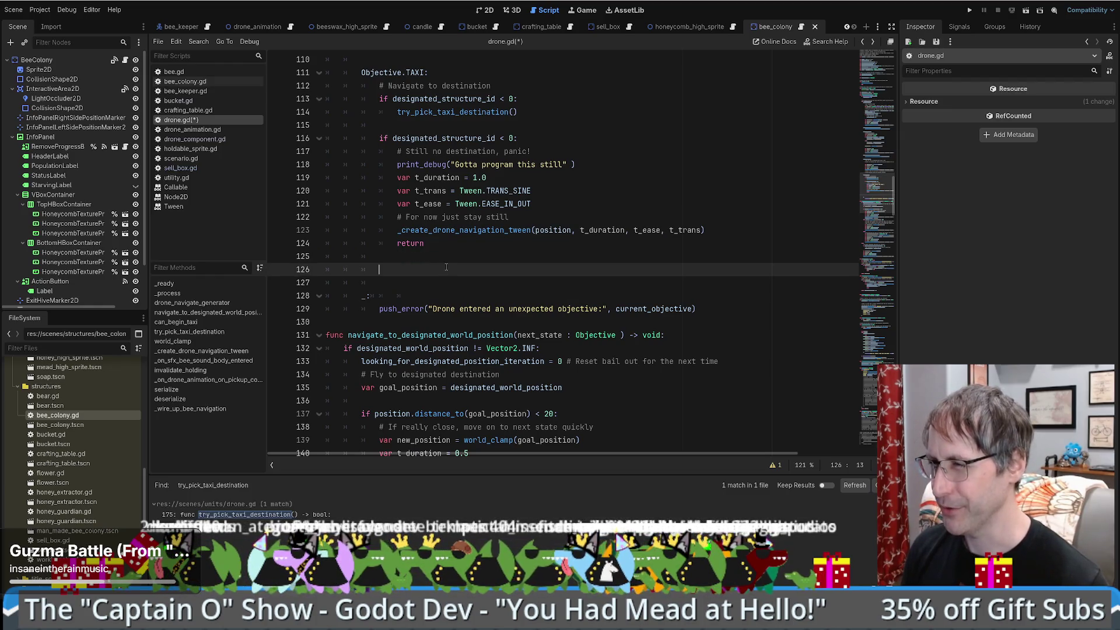
scroll(446, 260, up, 10)
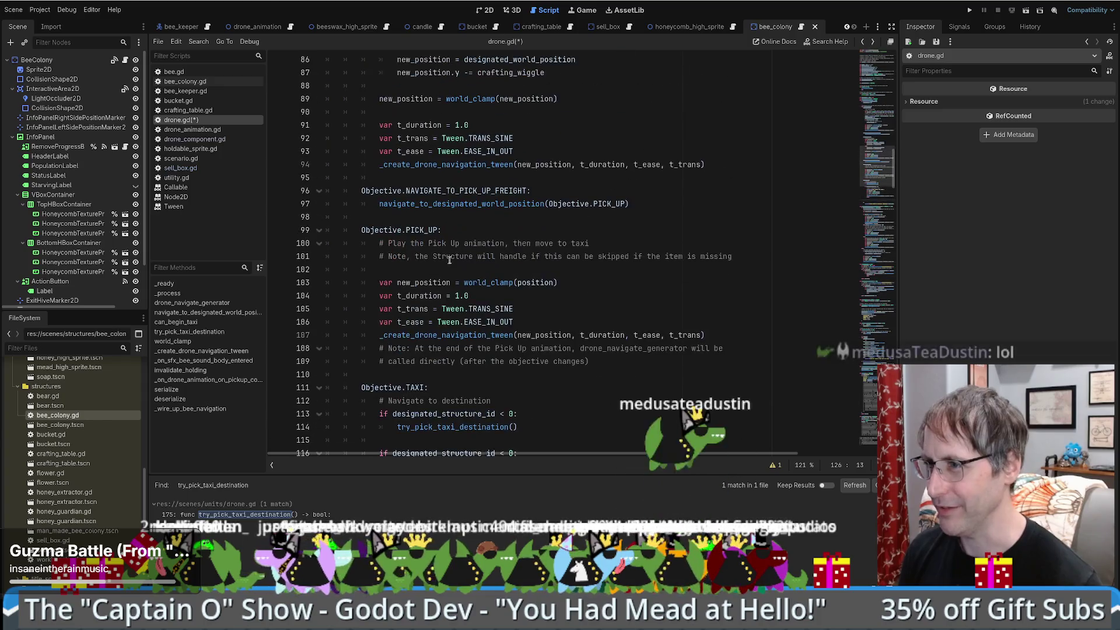
scroll(477, 187, up, 1)
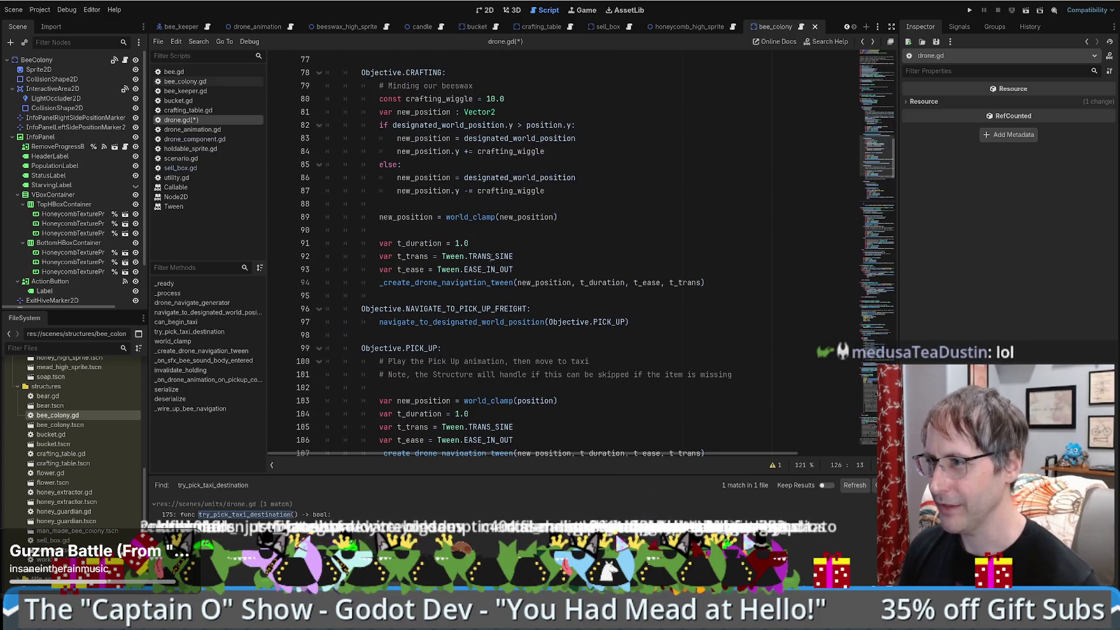
double_click(487, 179)
key(ctrl+c)
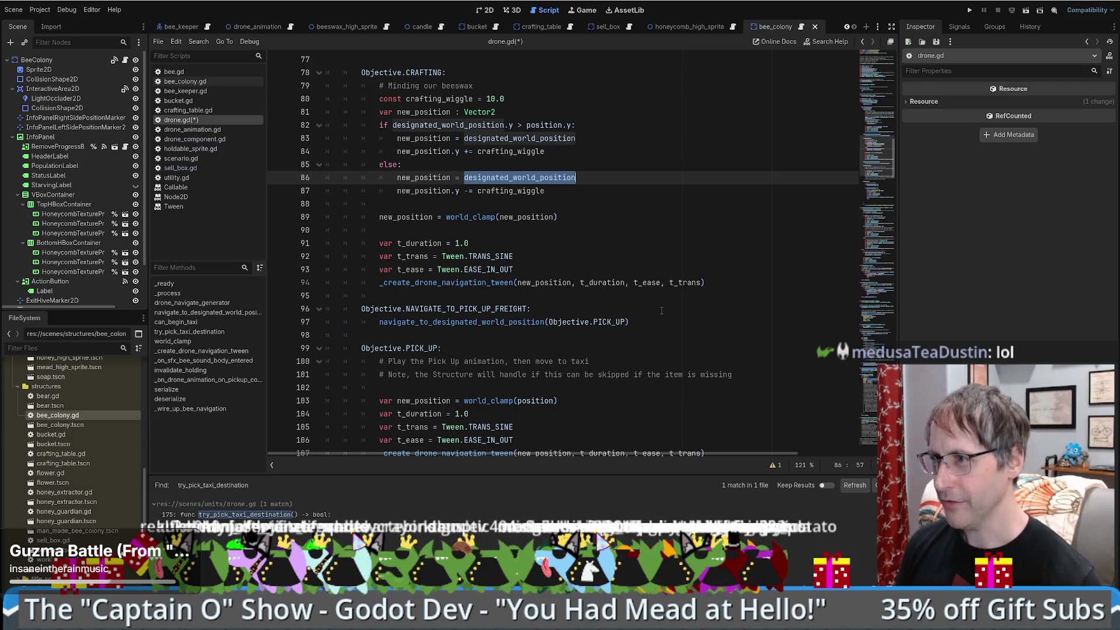
scroll(662, 310, up, 2)
scroll(659, 309, down, 14)
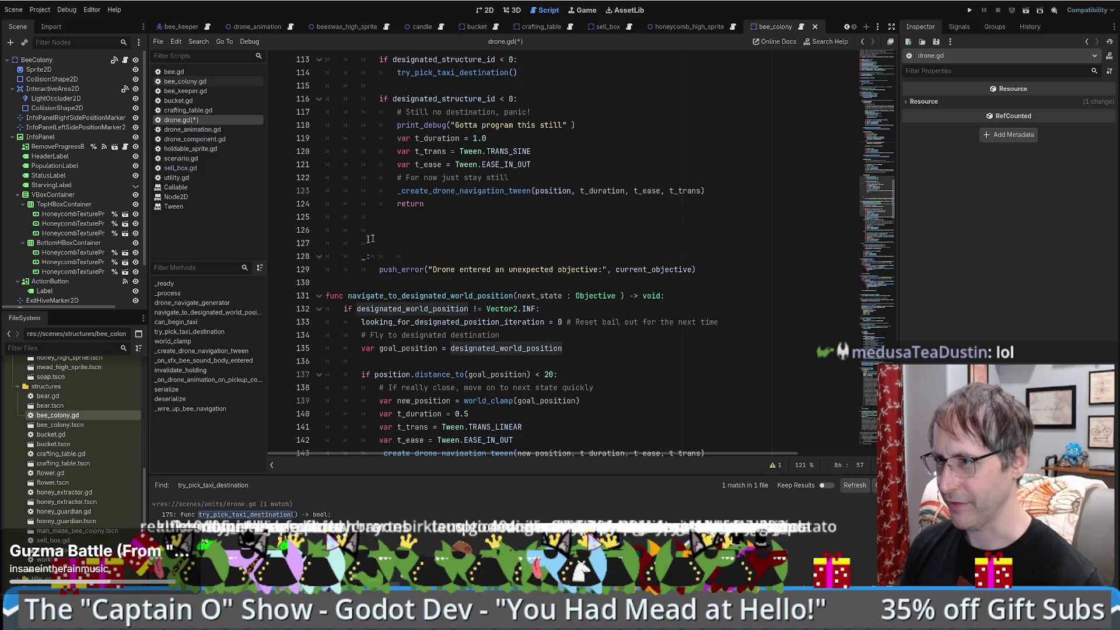
click(363, 231)
scroll(569, 358, up, 3)
key(ctrl+v)
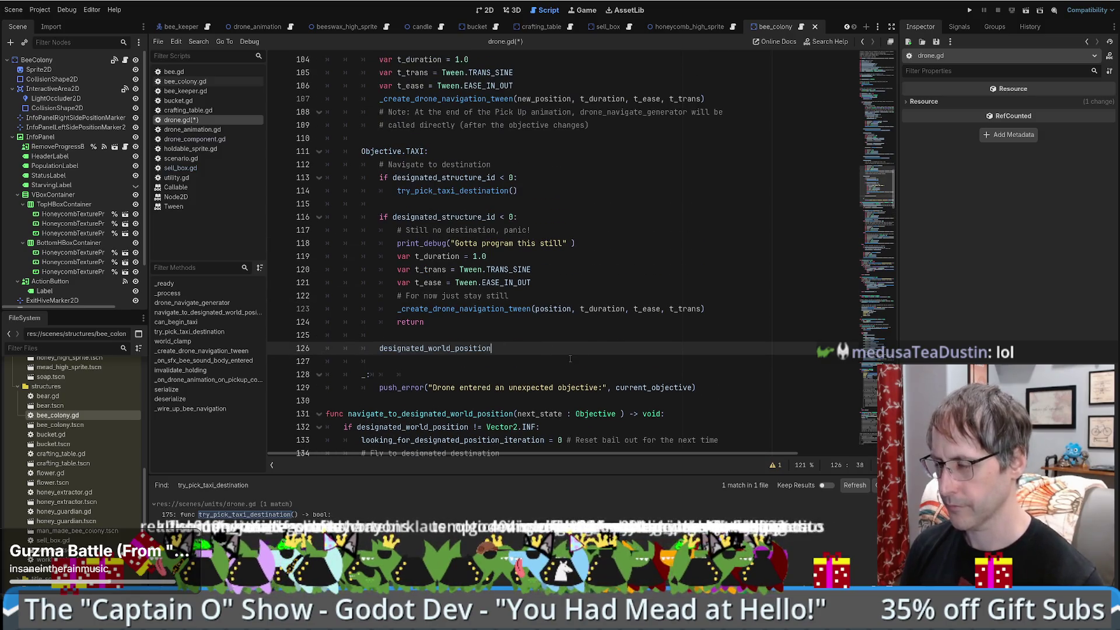
text( = )
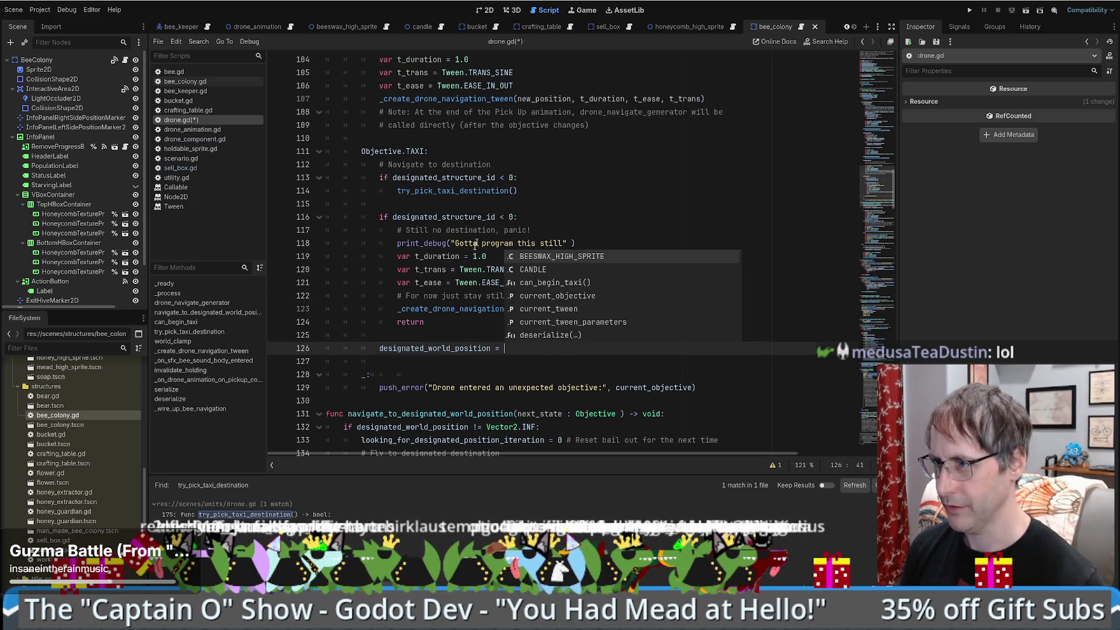
text(des)
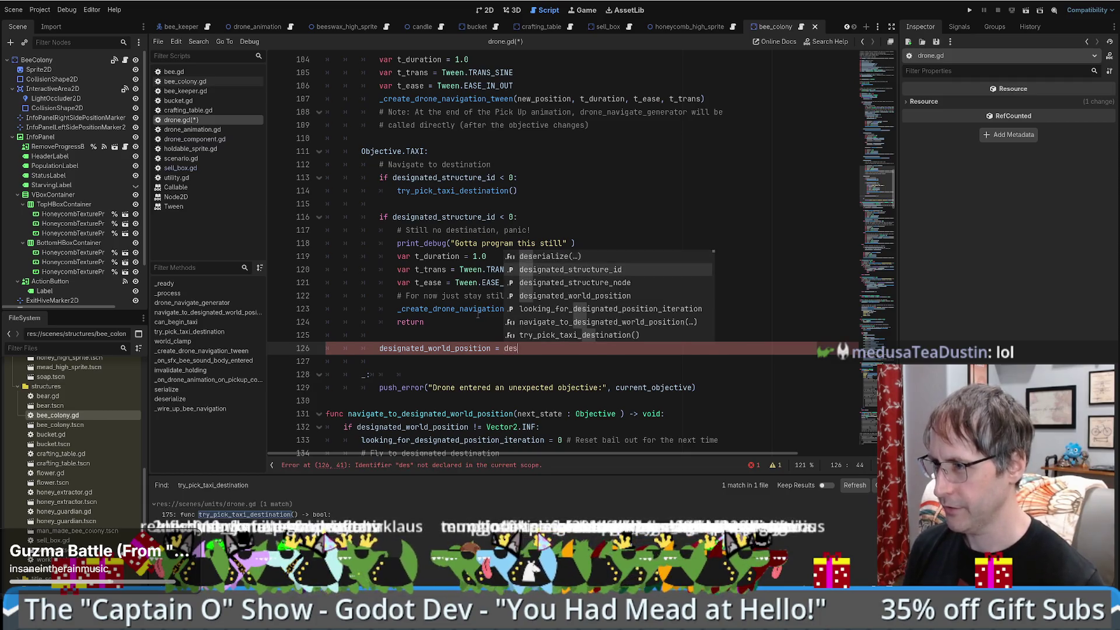
key(Down)
key(Return)
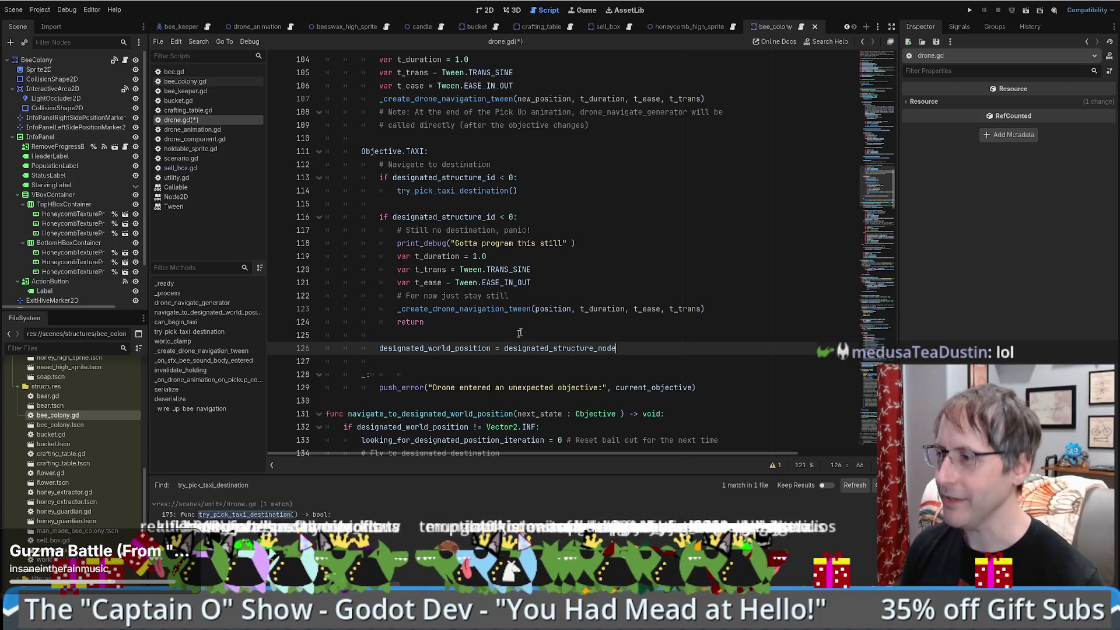
mouse_move(503, 315)
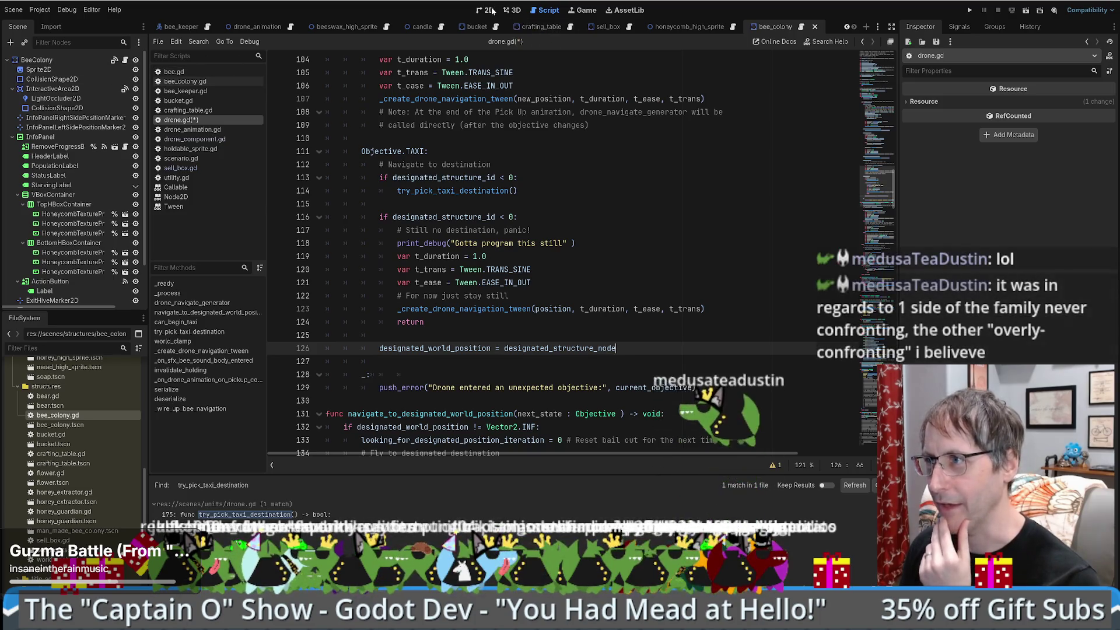
key(ctrl+F1)
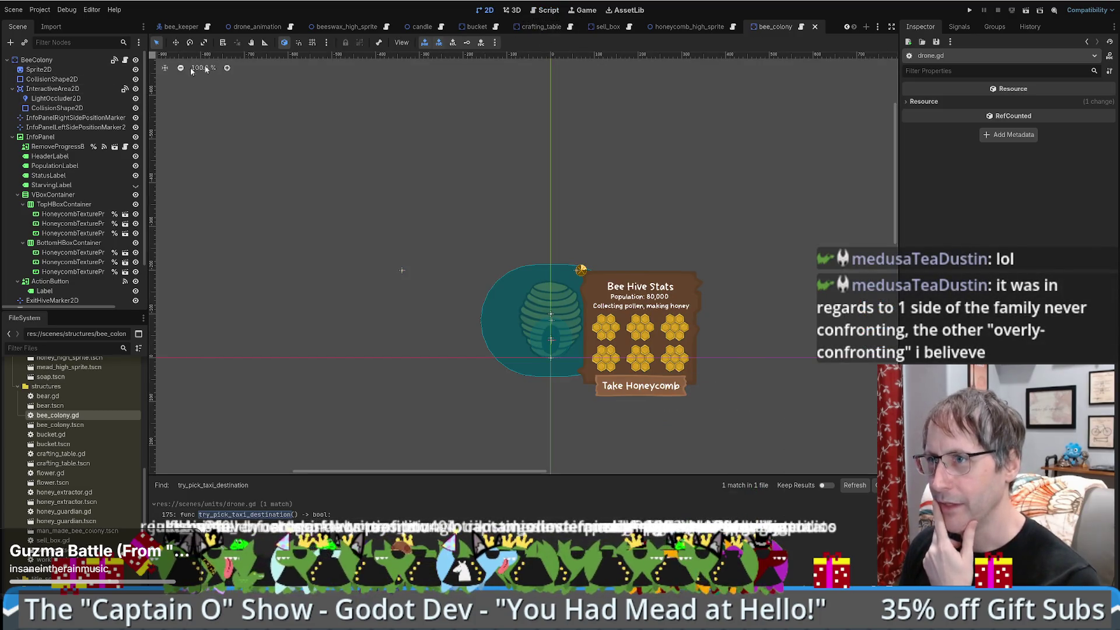
Step: Open the crafting_table scene, read its DroneComponent script, and select DroneExportPositionMarker2D
click(256, 27)
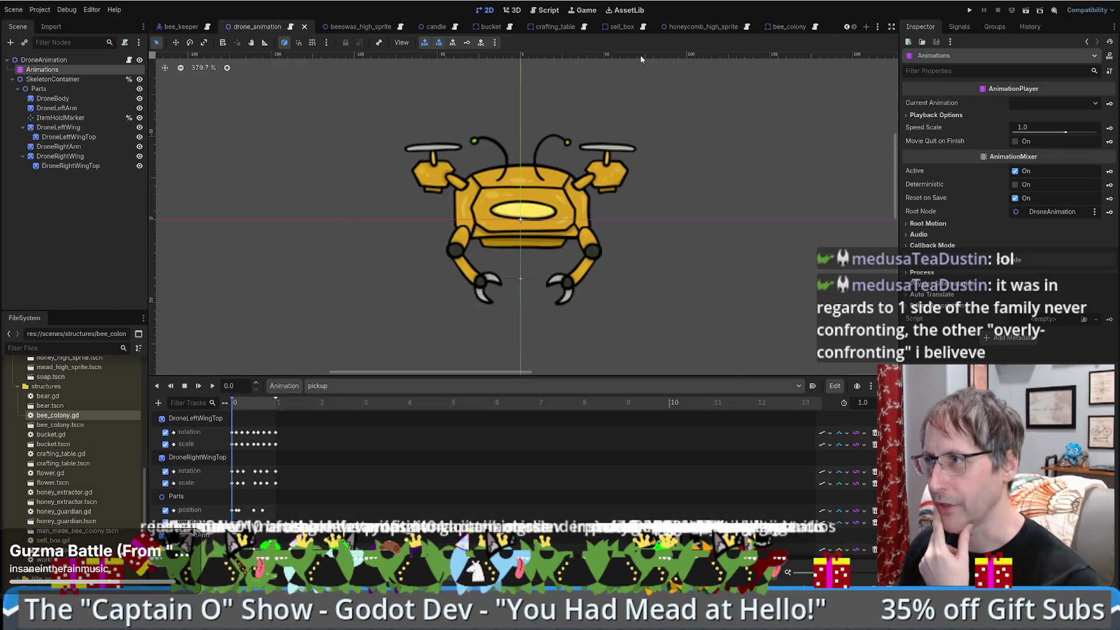
click(545, 27)
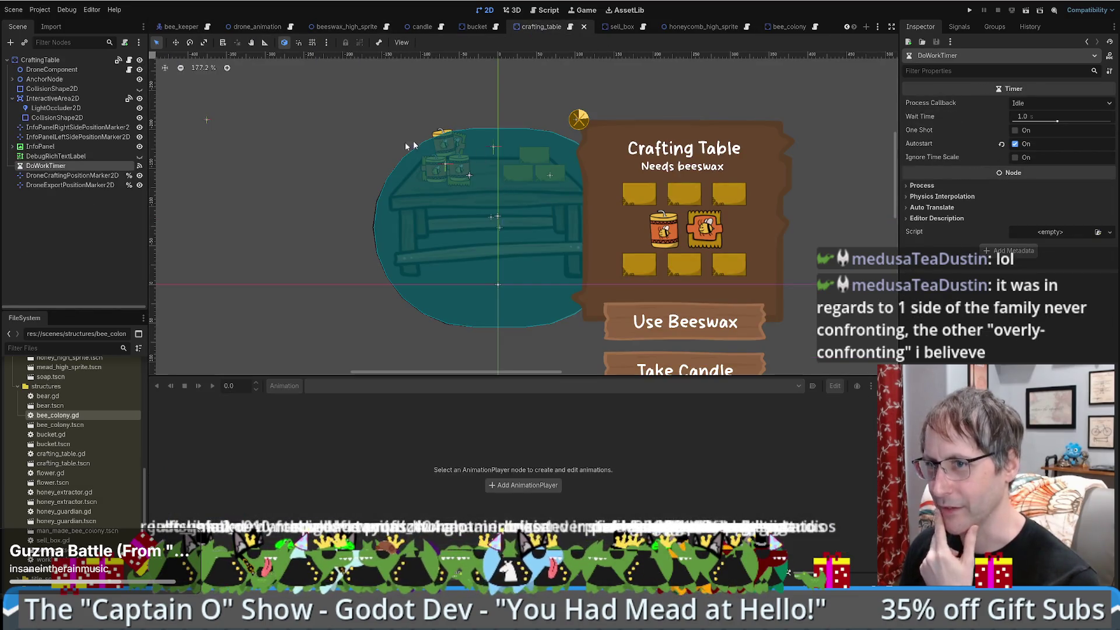
click(37, 70)
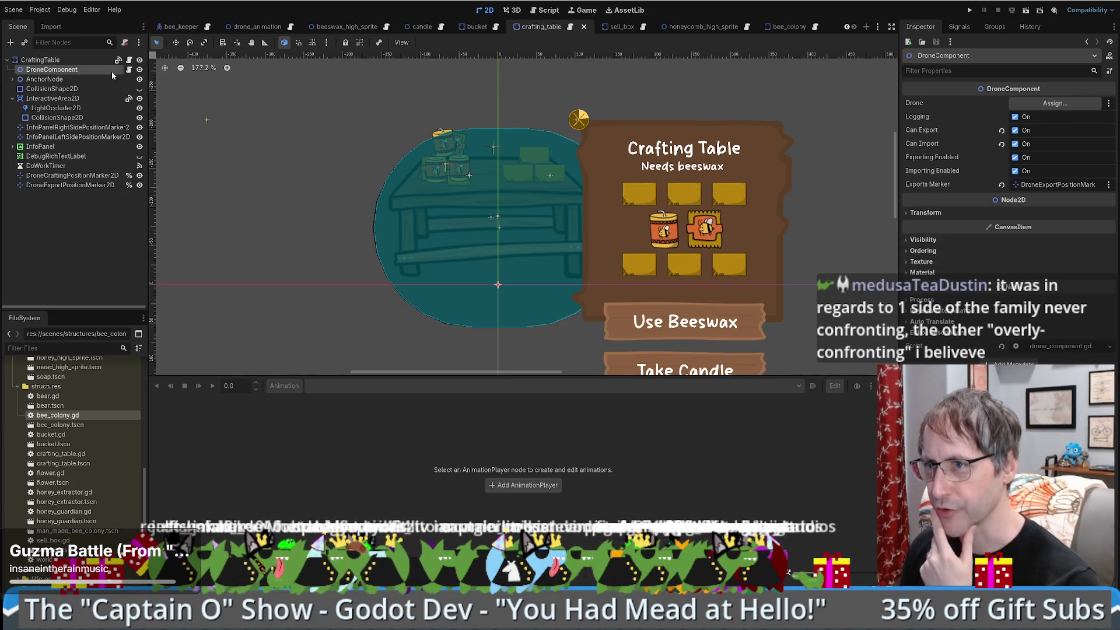
click(130, 70)
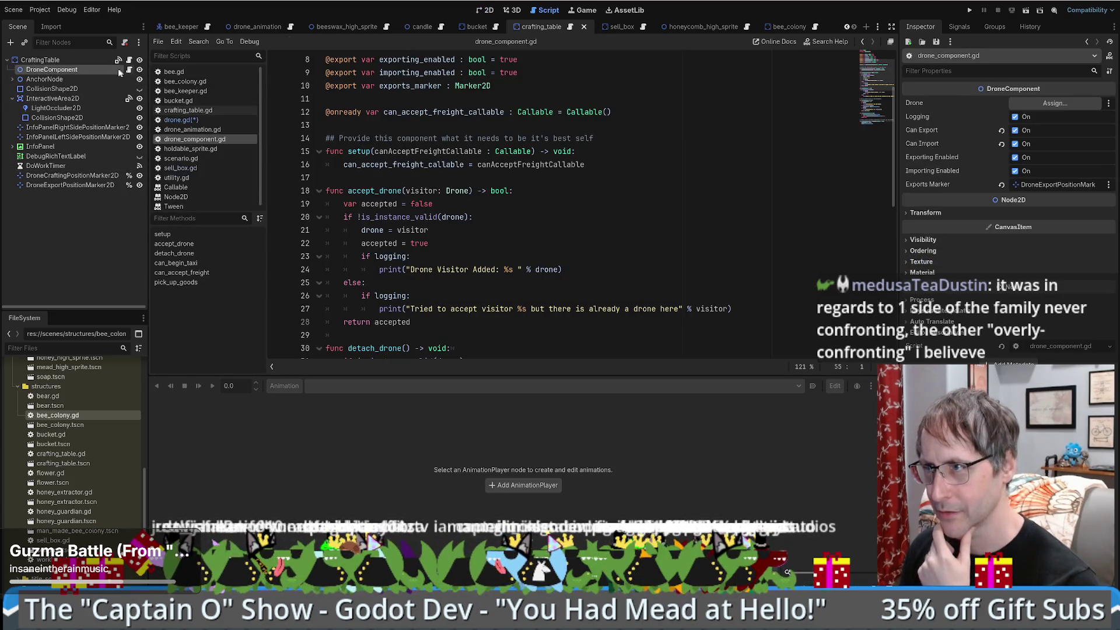
click(487, 10)
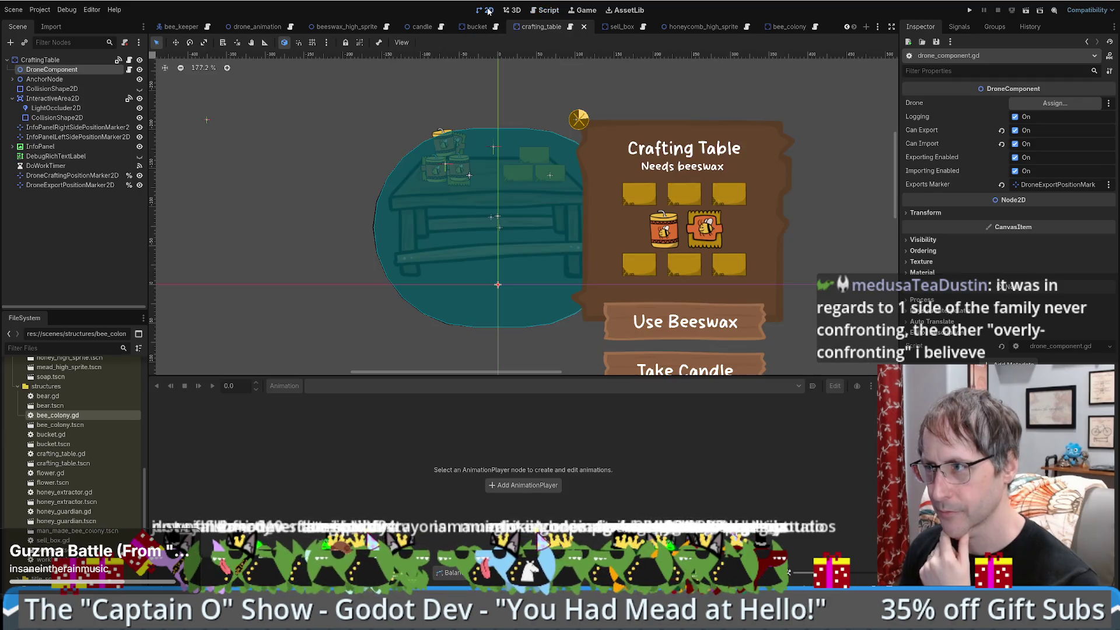
drag(528, 154, 500, 203)
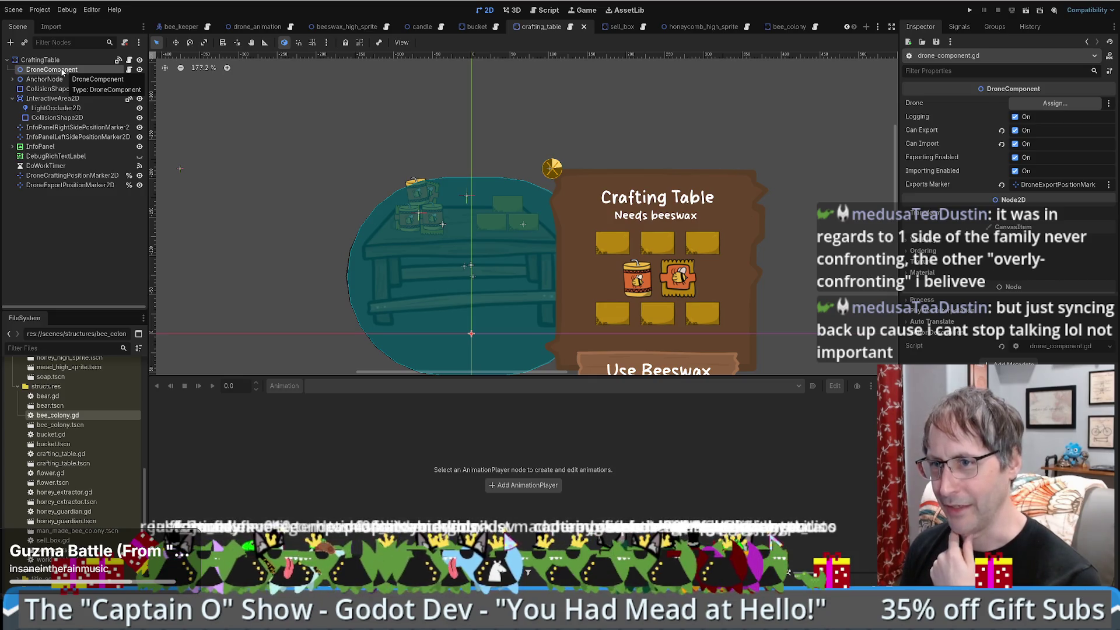
click(100, 185)
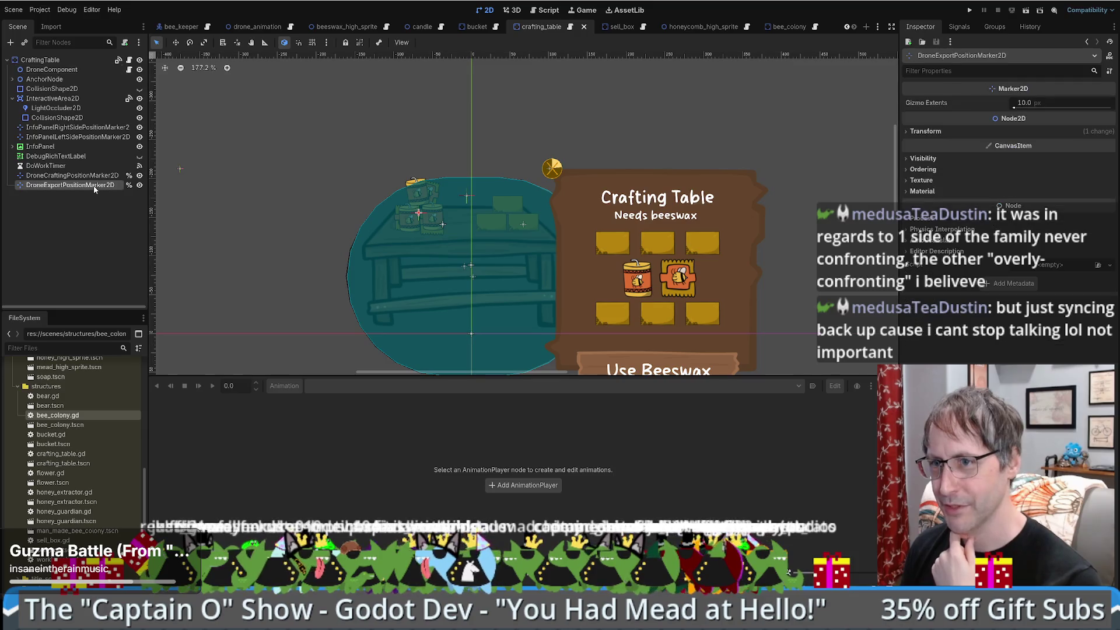
Step: Compare the DroneCraftingPositionMarker2D and DroneExportPositionMarker2D positions, ending on the export marker
click(93, 175)
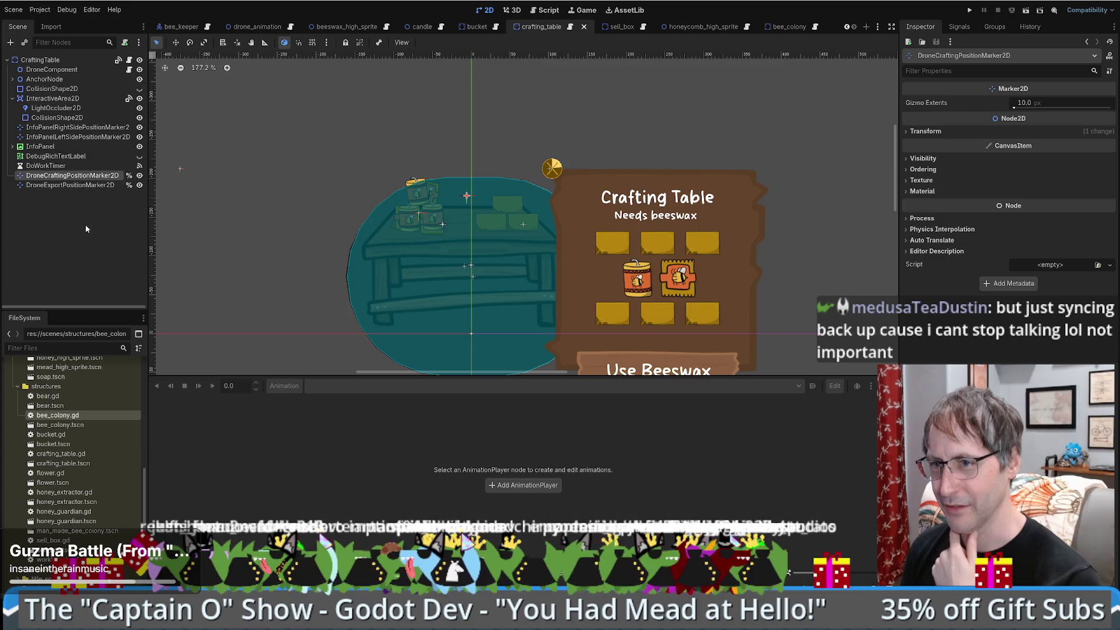
click(95, 185)
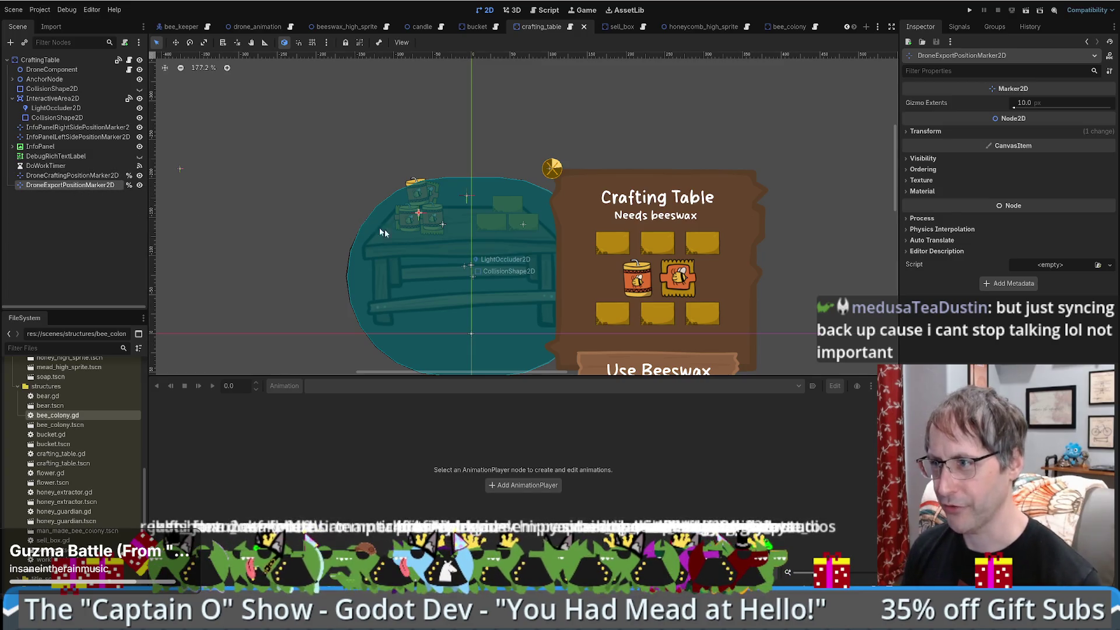
click(84, 186)
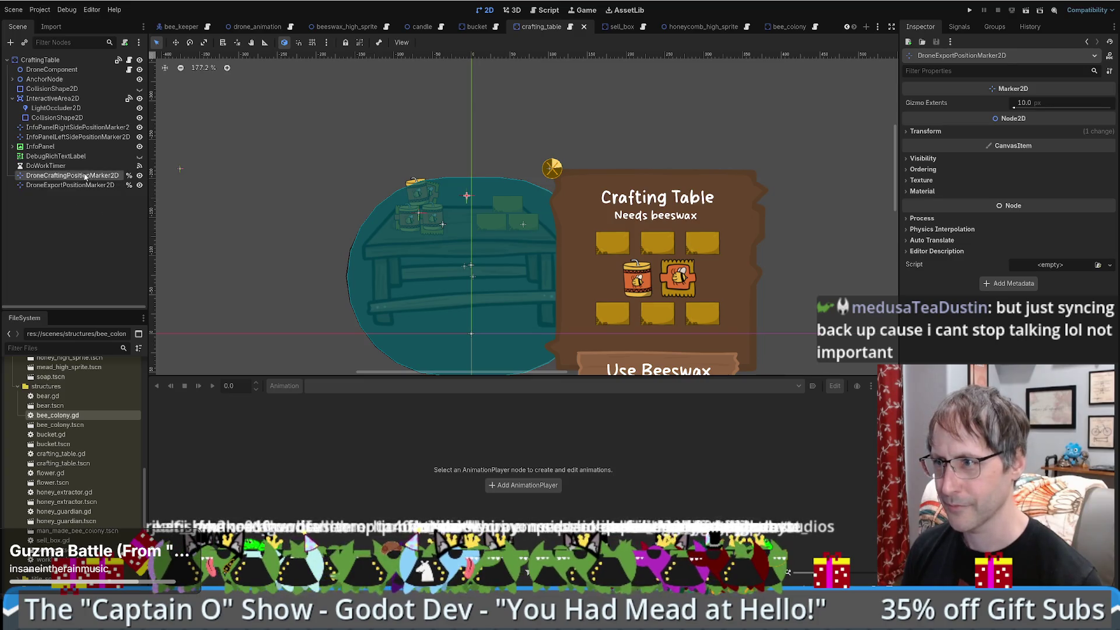
click(84, 175)
click(86, 185)
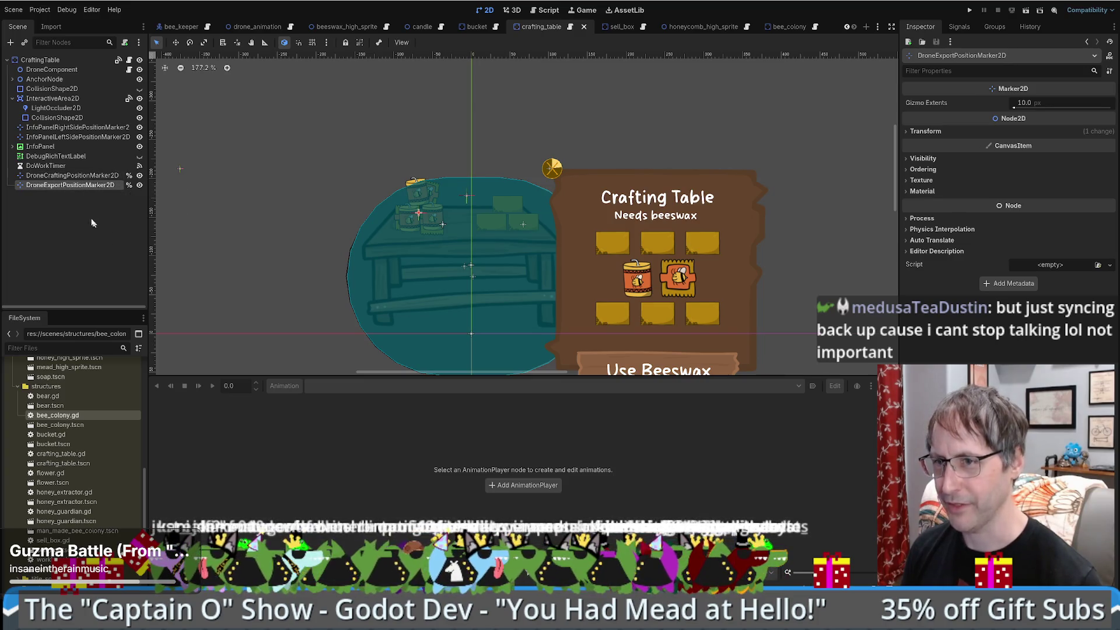
Step: Duplicate the export marker as DroneImportPositionMarker2D and move it onto the table's right side
key(ctrl+d)
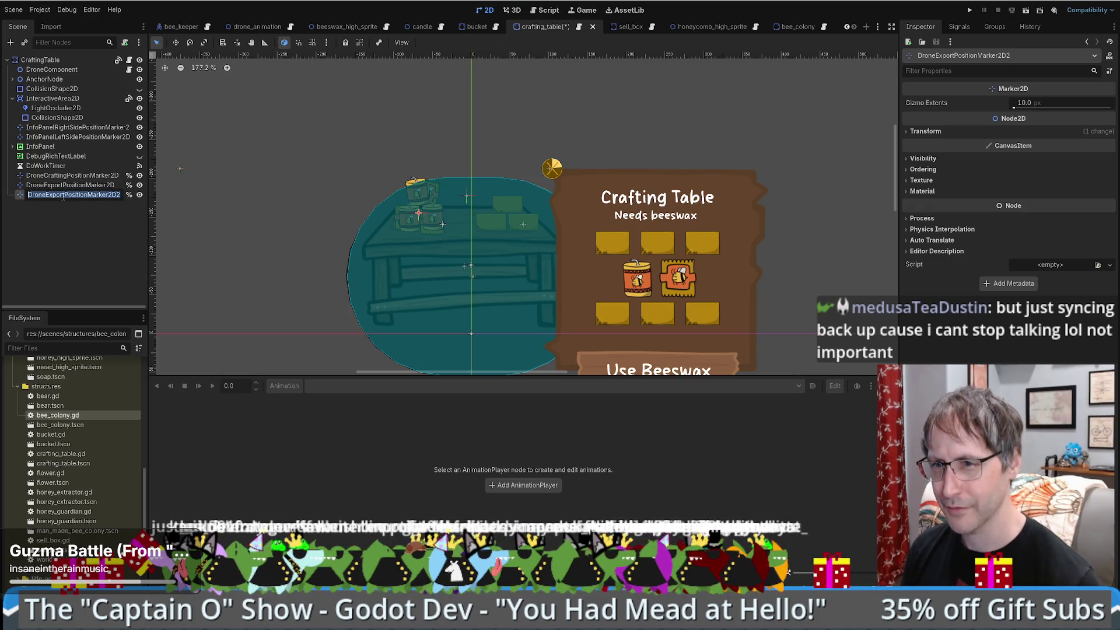
double_click(64, 195)
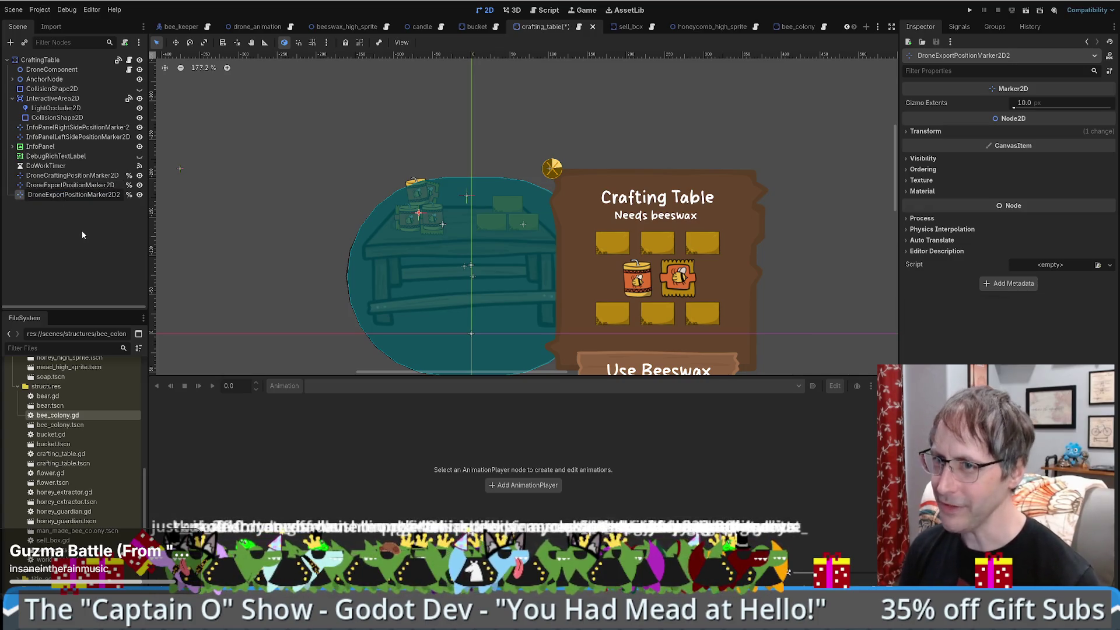
key(BackSpace)
key(BackSpace)
key(BackSpace)
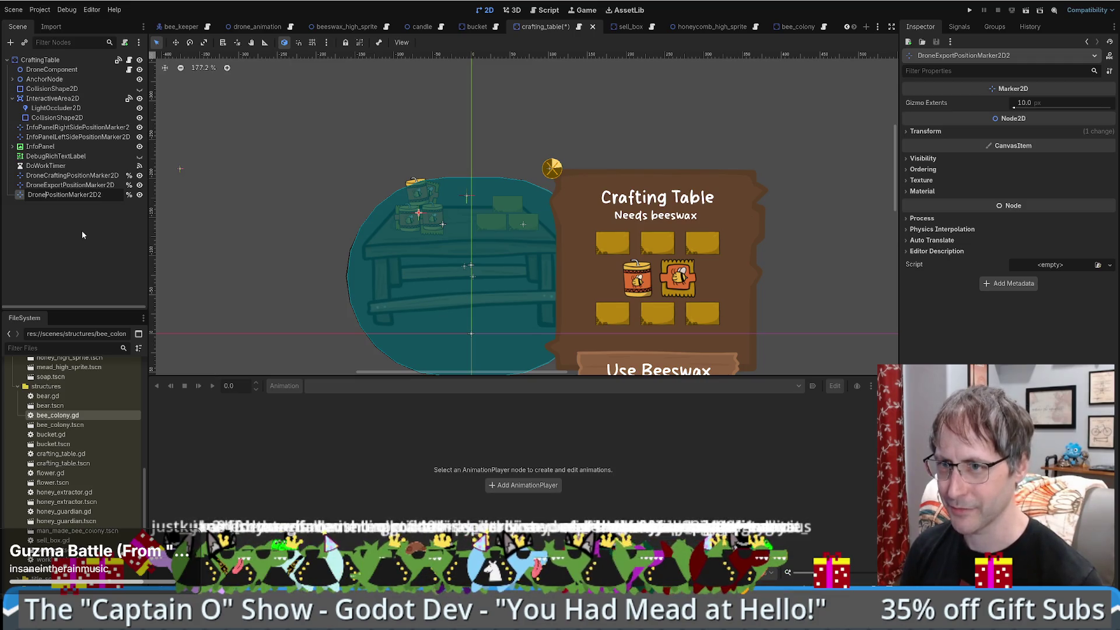
text(Import)
key(End)
key(BackSpace)
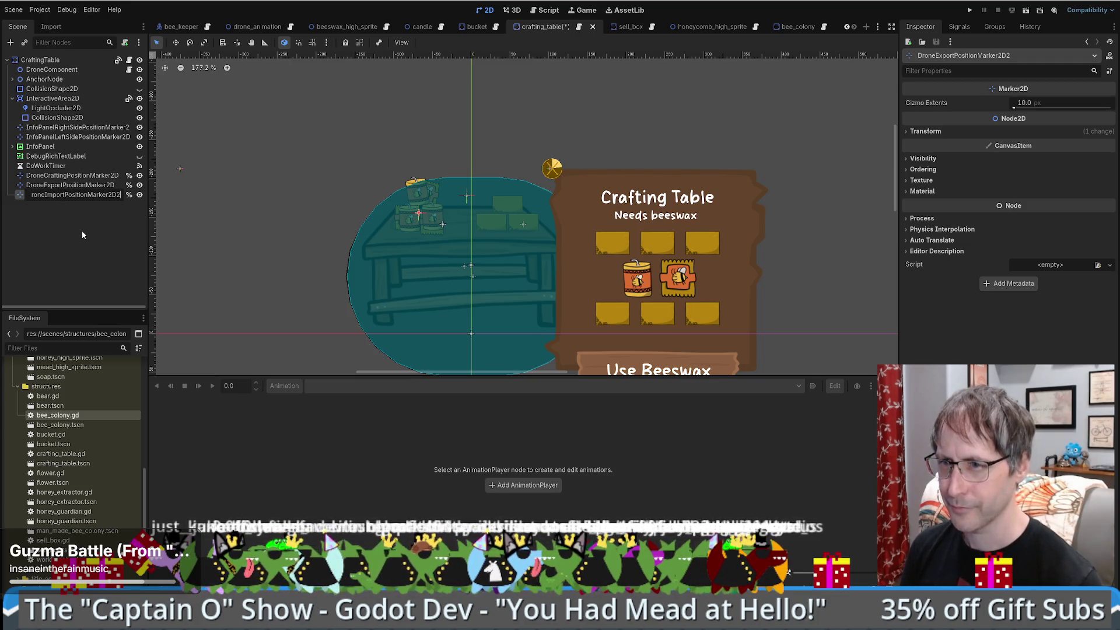
key(Return)
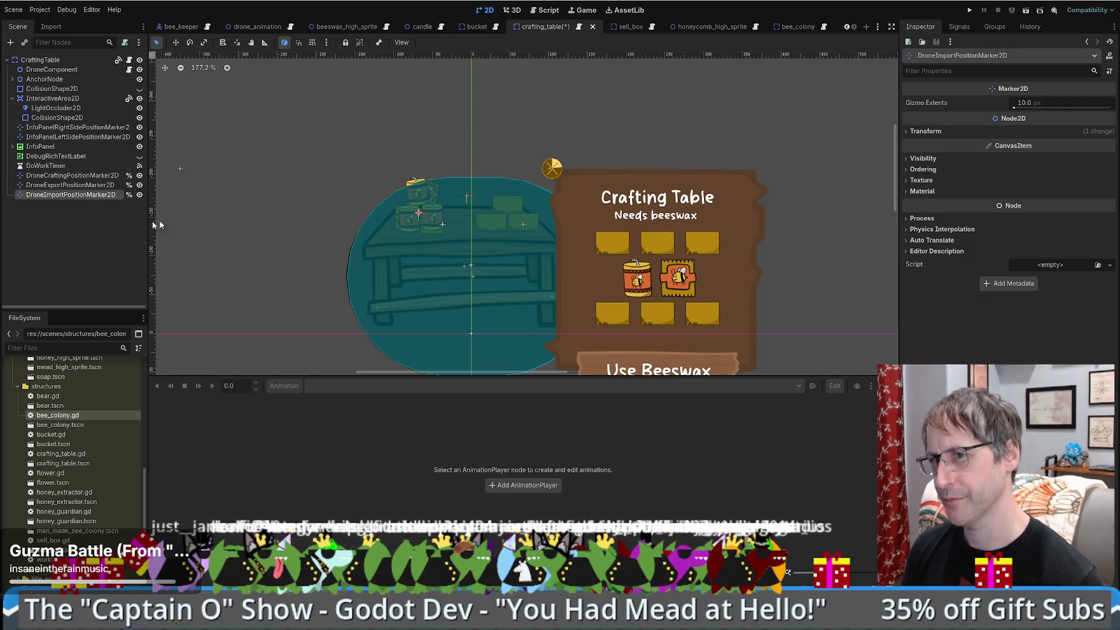
key(w)
drag(436, 215, 544, 211)
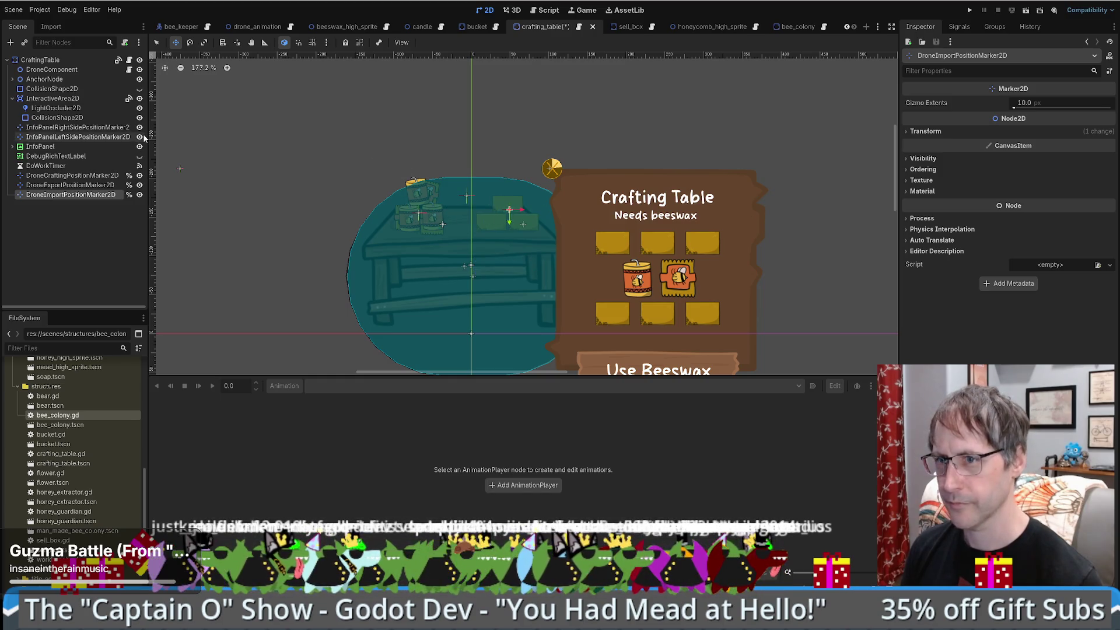